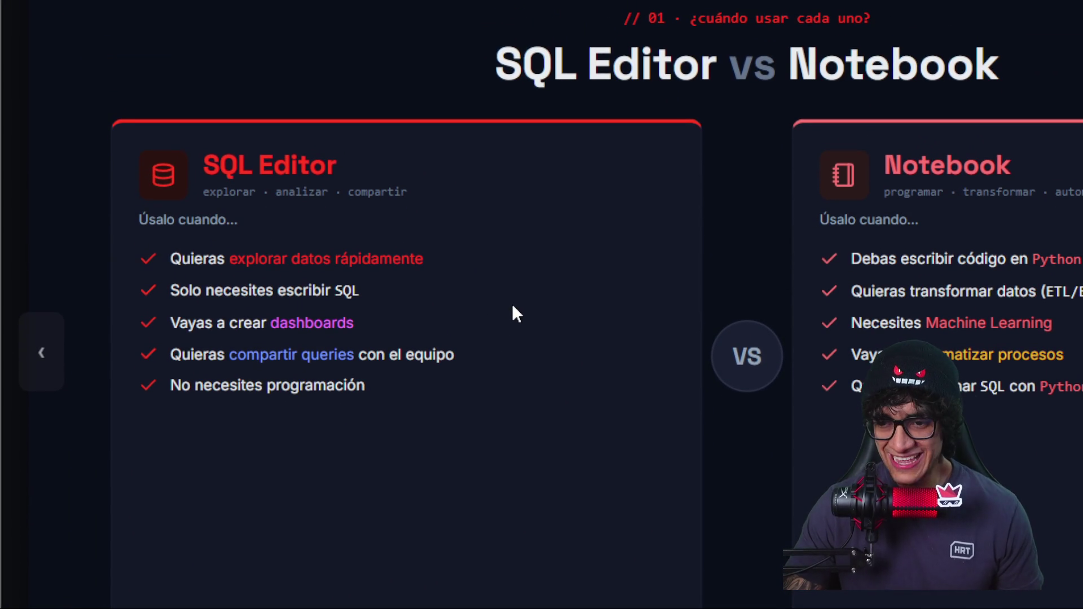
Step: Highlight the lines about exploring data and needing only SQL, then advance to the Visual Data Prep slide
{"action": "left_click_drag", "start_coordinate": [426, 262], "coordinate": [161, 282]}
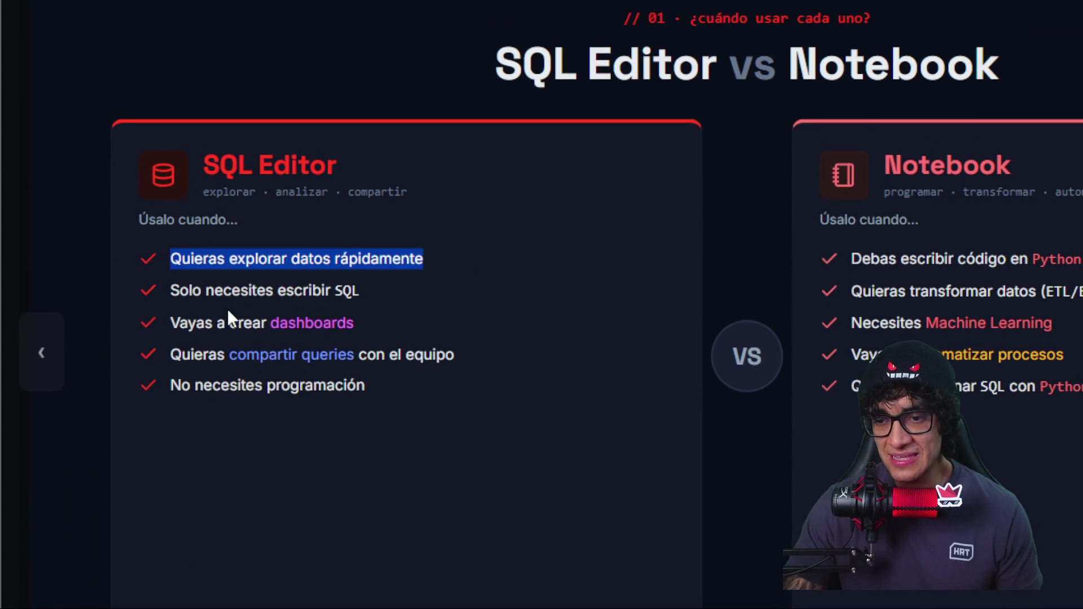
{"action": "left_click_drag", "start_coordinate": [373, 289], "coordinate": [168, 291]}
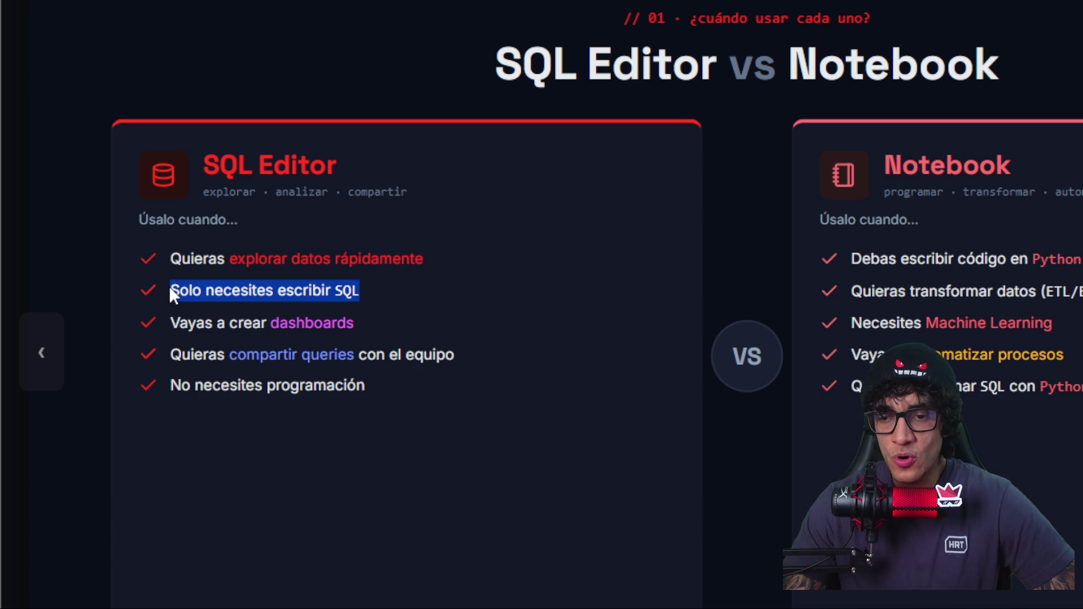
{"action": "left_click", "coordinate": [183, 334]}
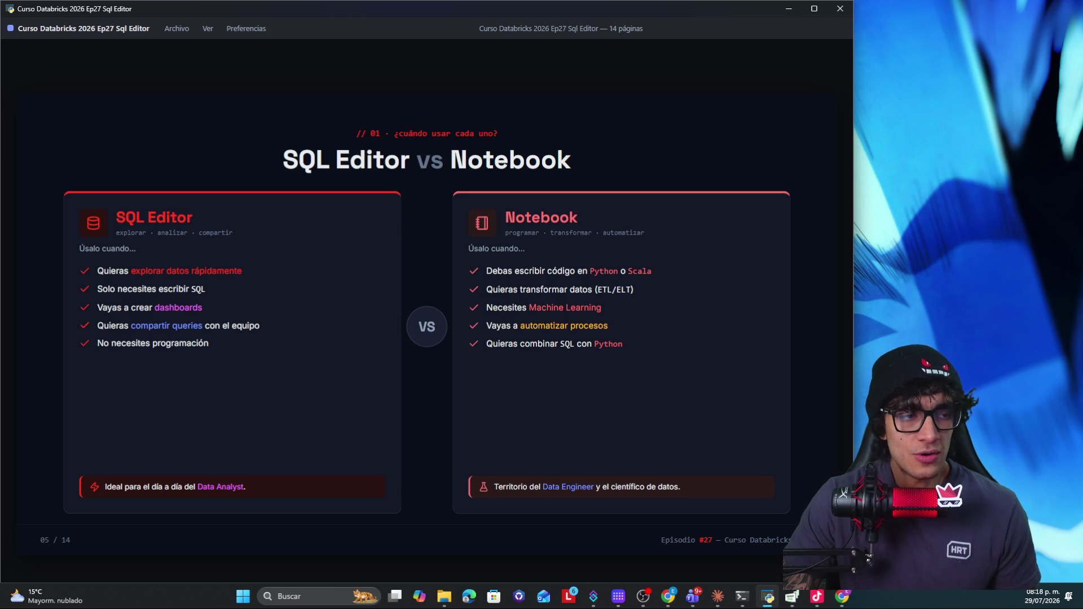
{"action": "key", "text": "Right"}
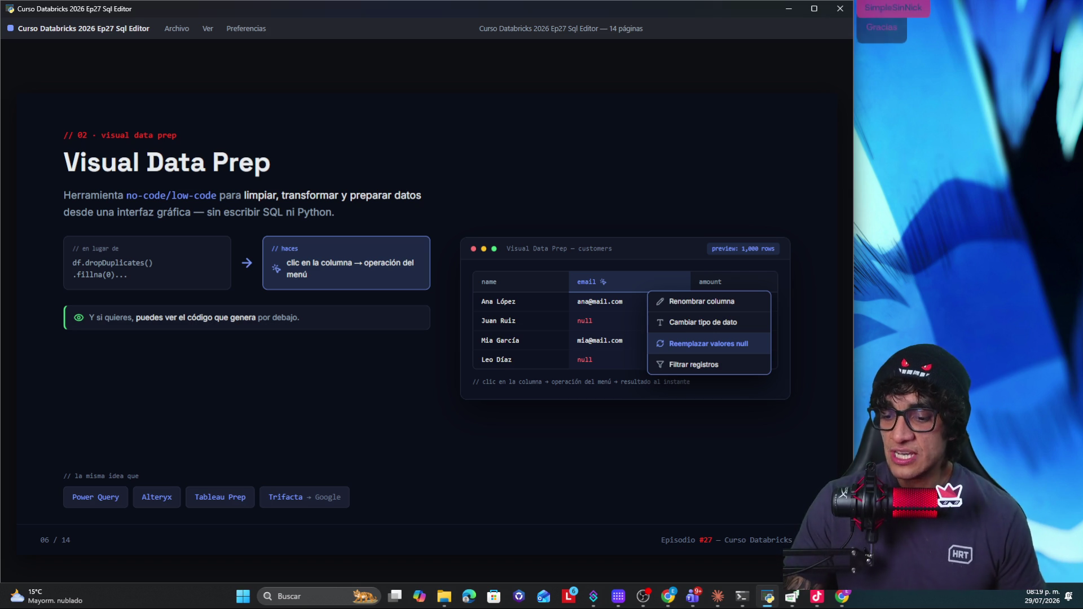
Step: Peek at the desktop twice with Win+D, returning to the Visual Data Prep slide each time
{"action": "key", "text": "super+d"}
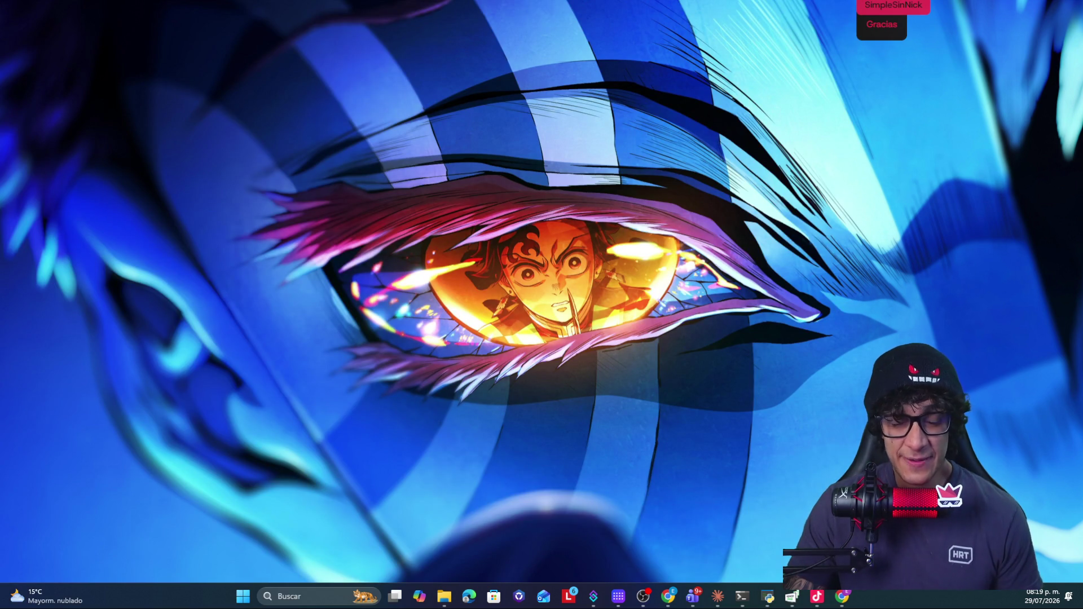
{"action": "key", "text": "super+d"}
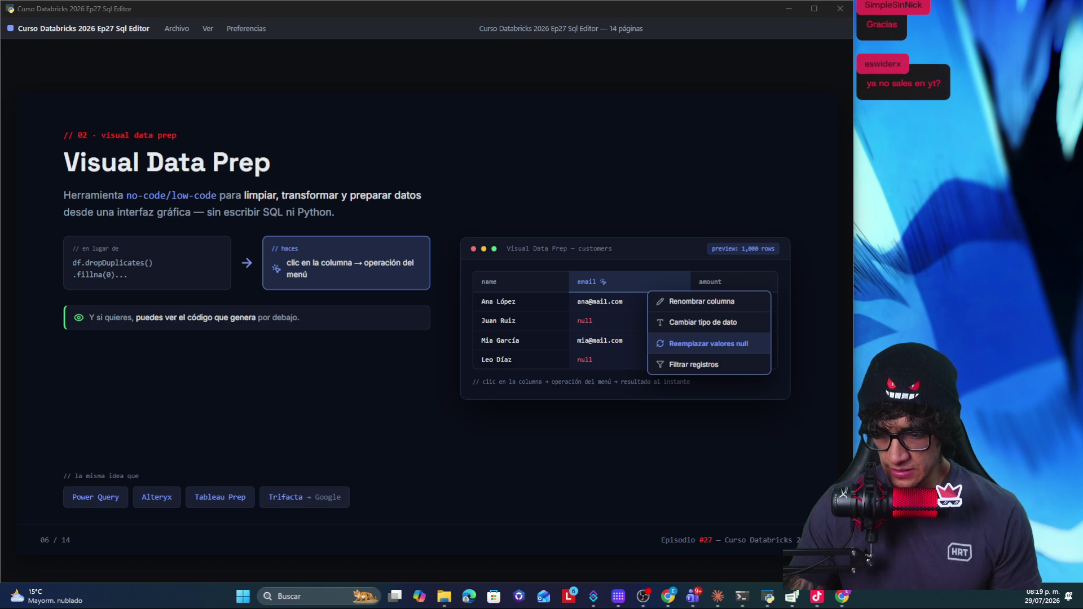
{"action": "key", "text": "super+d"}
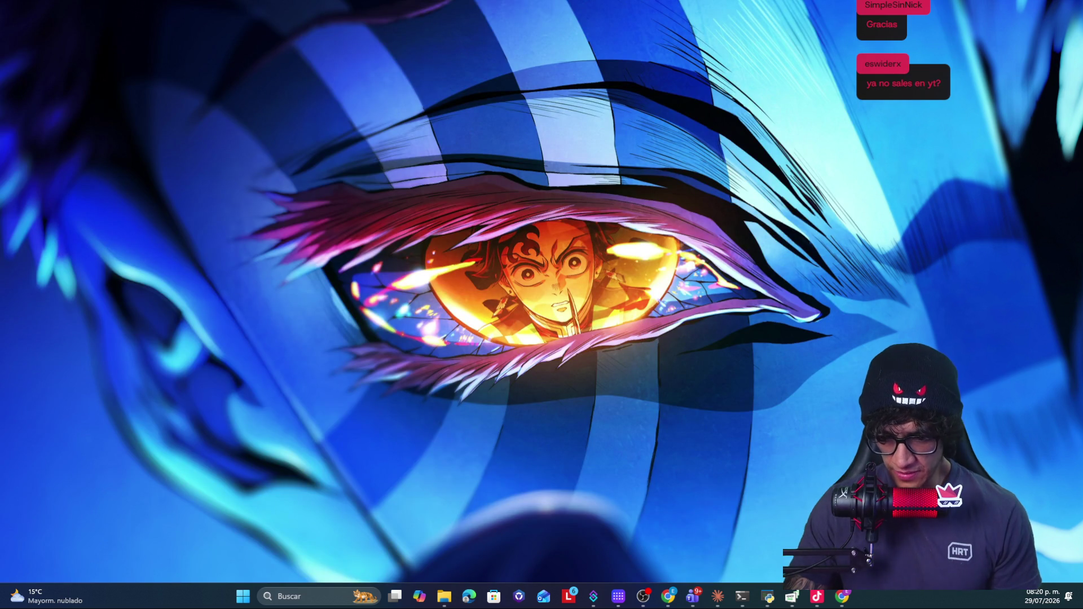
{"action": "key", "text": "super+d"}
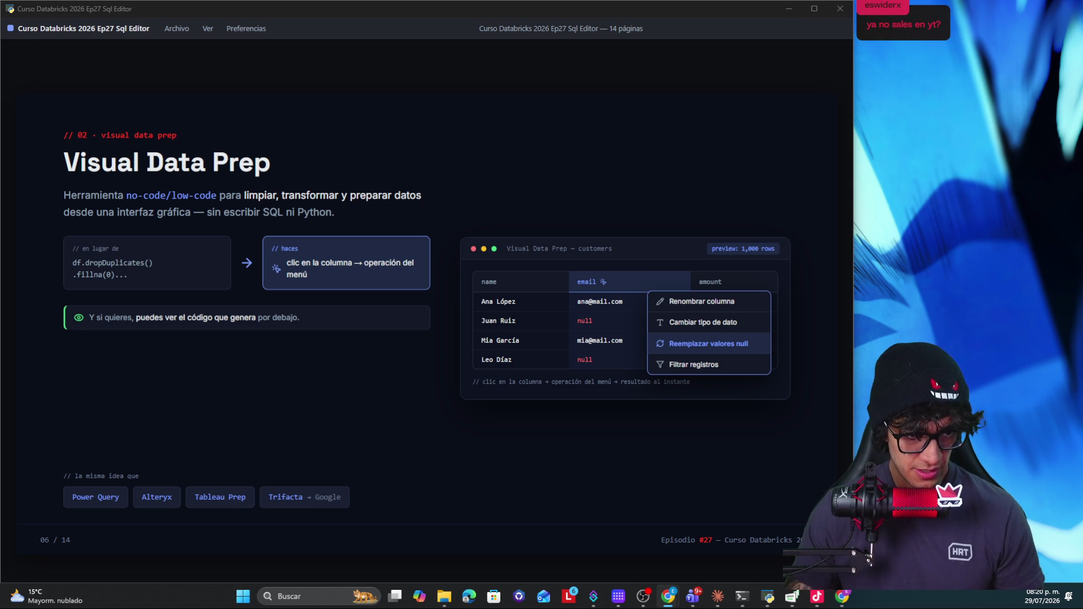
Step: Switch to the Databricks browser window and dock it on the left half of the screen
{"action": "key", "text": "alt+Tab"}
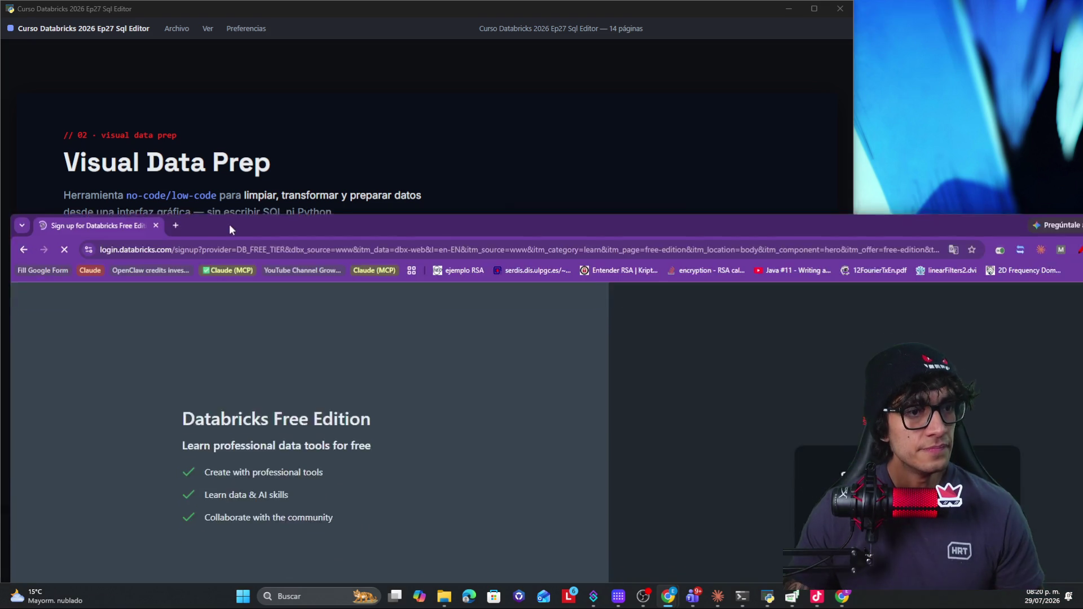
{"action": "key", "text": "alt+Tab"}
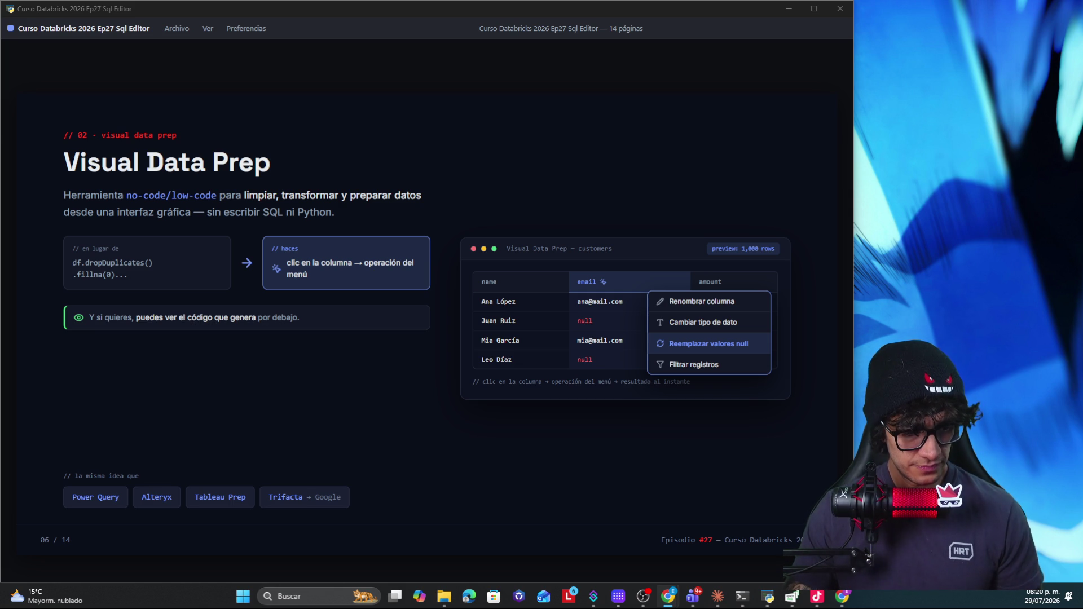
{"action": "key", "text": "alt+Tab"}
{"action": "left_click_drag", "start_coordinate": [578, 115], "coordinate": [555, 37]}
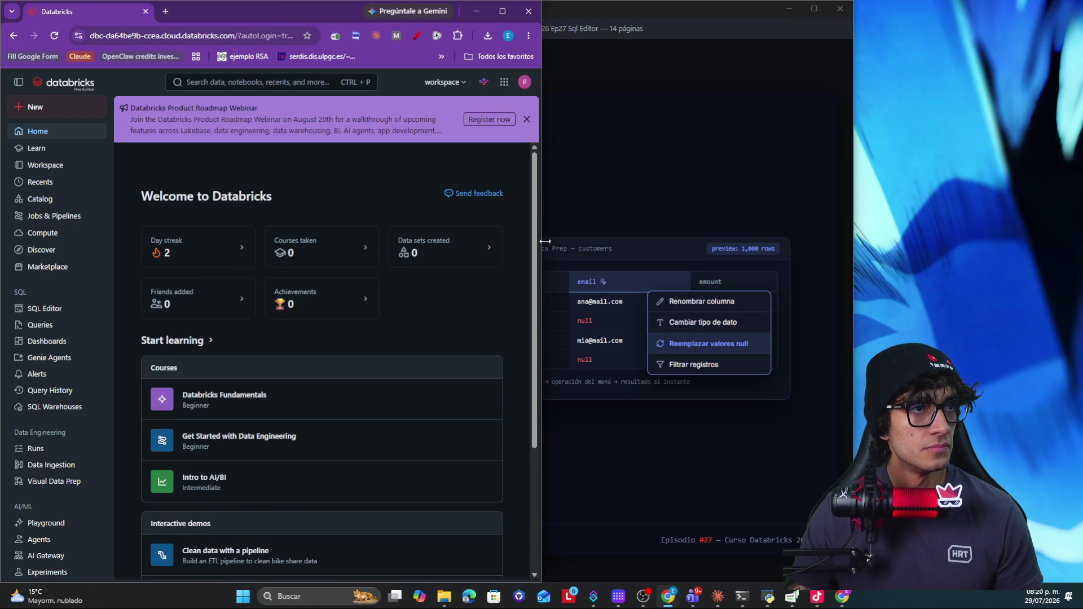
Step: Widen the browser across most of the screen and dismiss the webinar announcement banner
{"action": "mouse_move", "coordinate": [542, 242]}
{"action": "left_mouse_down"}
{"action": "mouse_move", "coordinate": [864, 261]}
{"action": "mouse_move", "coordinate": [855, 264]}
{"action": "left_mouse_up"}
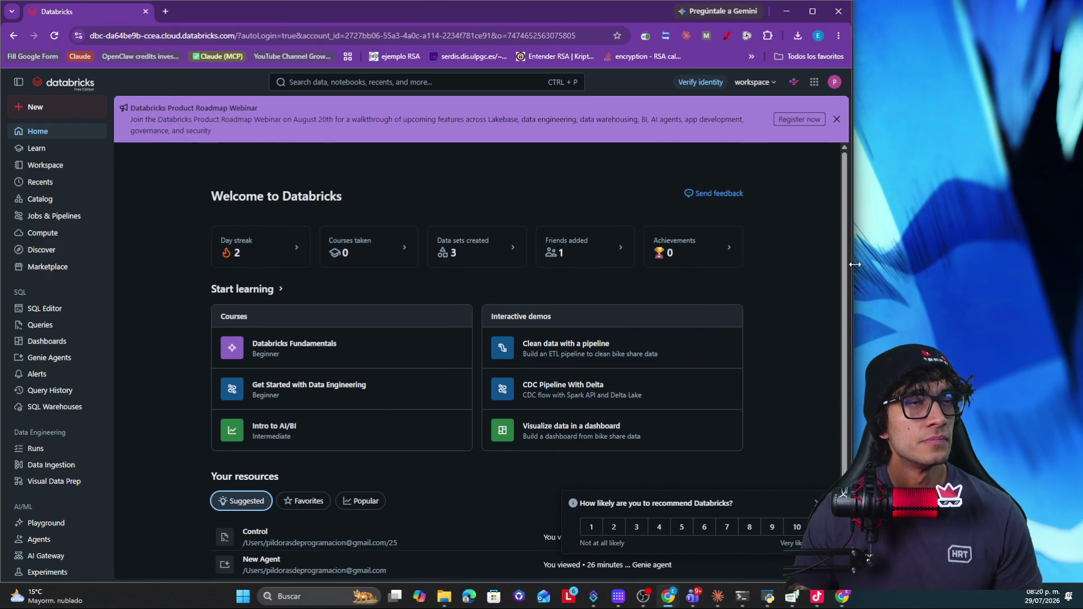
{"action": "left_click", "coordinate": [839, 120]}
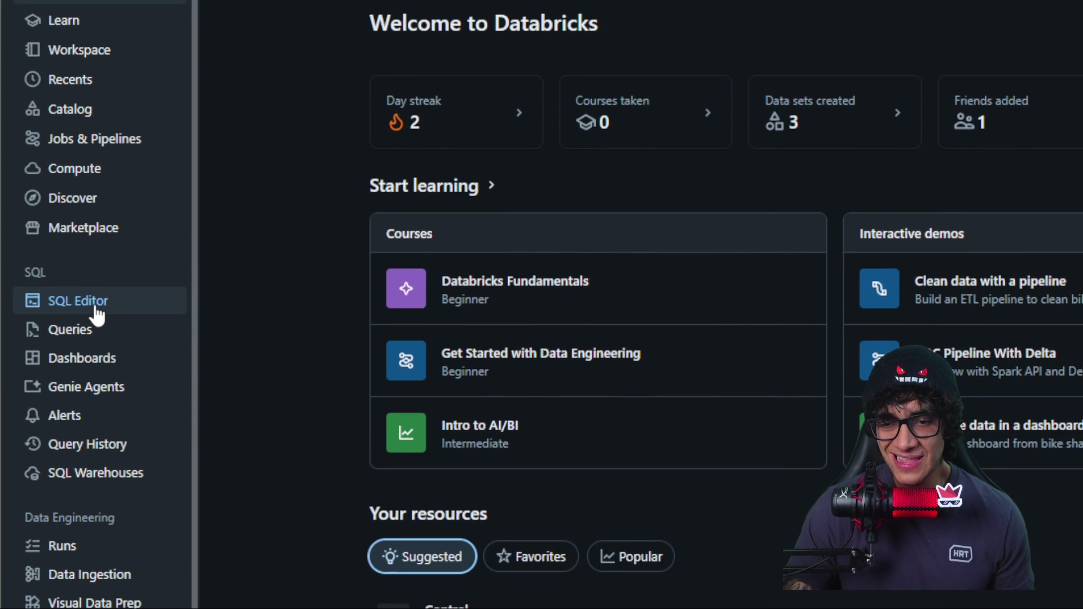
Step: Open the SQL Editor from the left sidebar
{"action": "left_click", "coordinate": [94, 309]}
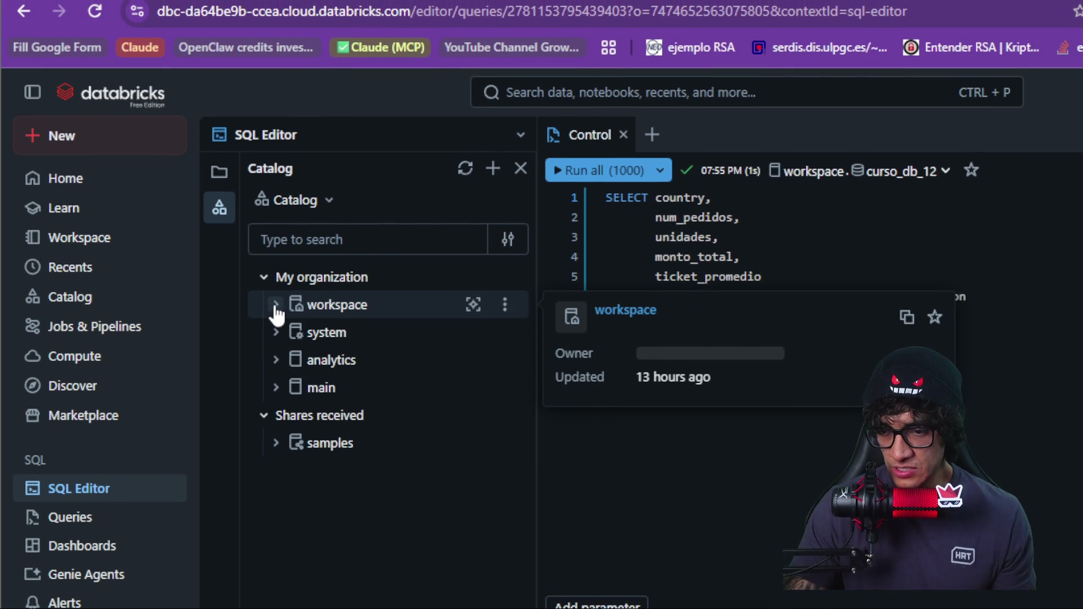
Step: Expand workspace › medallion_dbsql in the Catalog tree and widen the panel so table names fit
{"action": "left_click", "coordinate": [276, 306]}
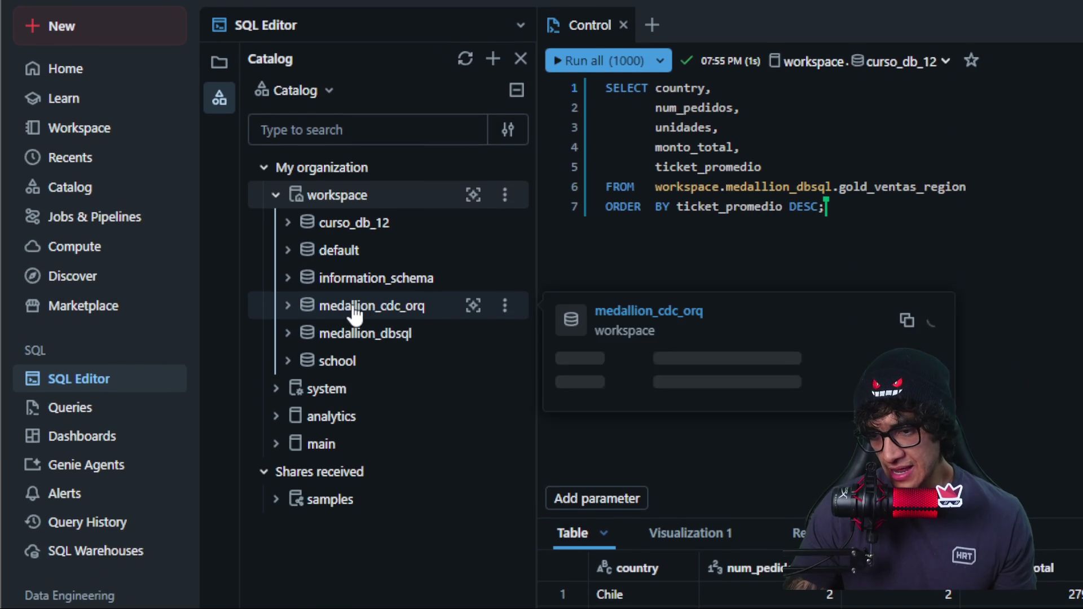
{"action": "mouse_move", "coordinate": [365, 305]}
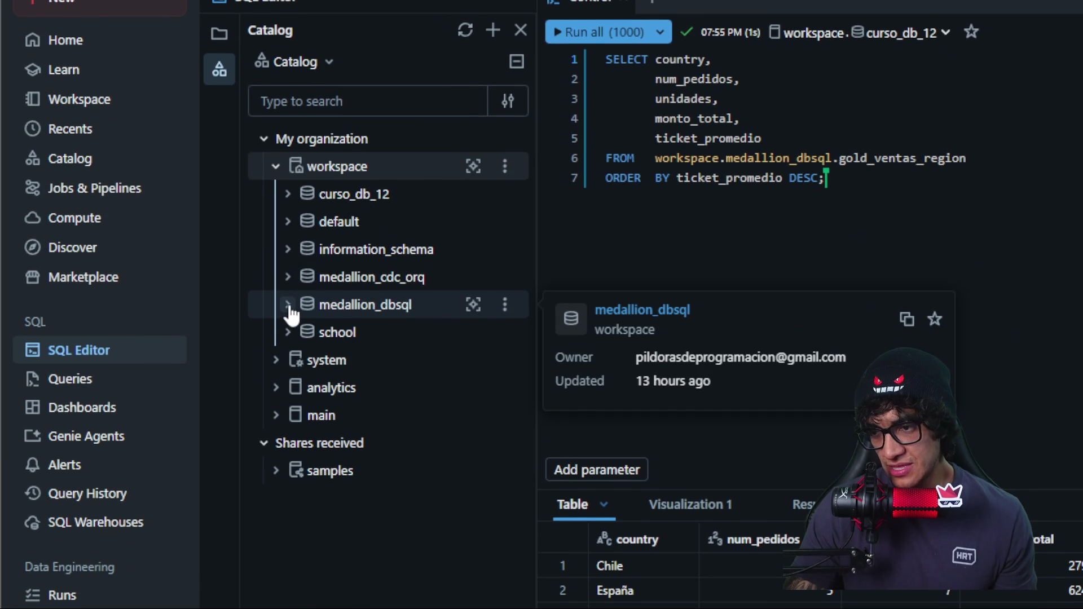
{"action": "left_click", "coordinate": [289, 307]}
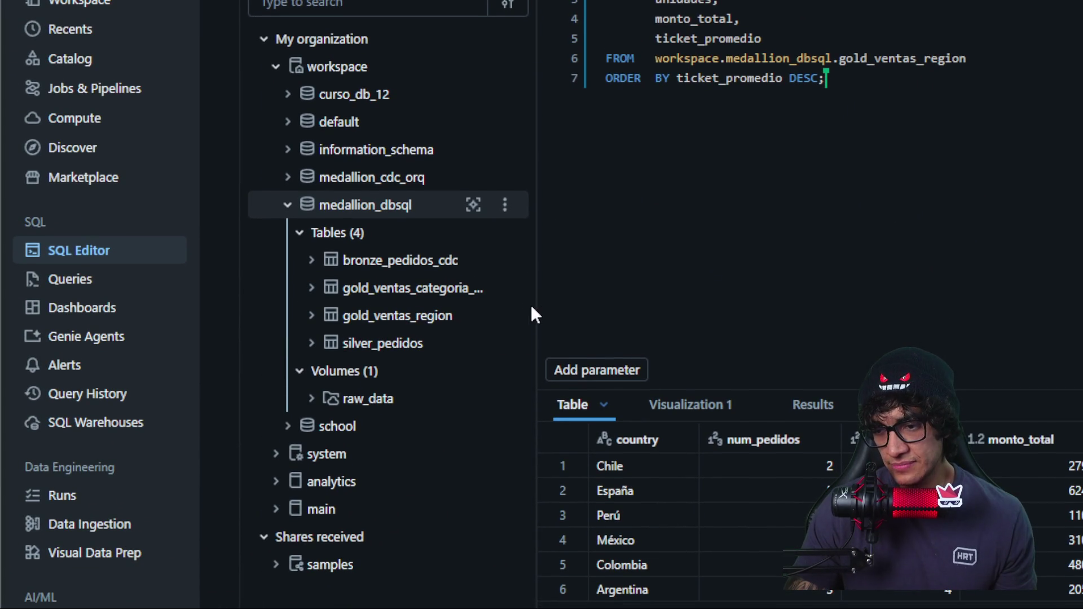
{"action": "left_click_drag", "start_coordinate": [534, 305], "coordinate": [549, 305]}
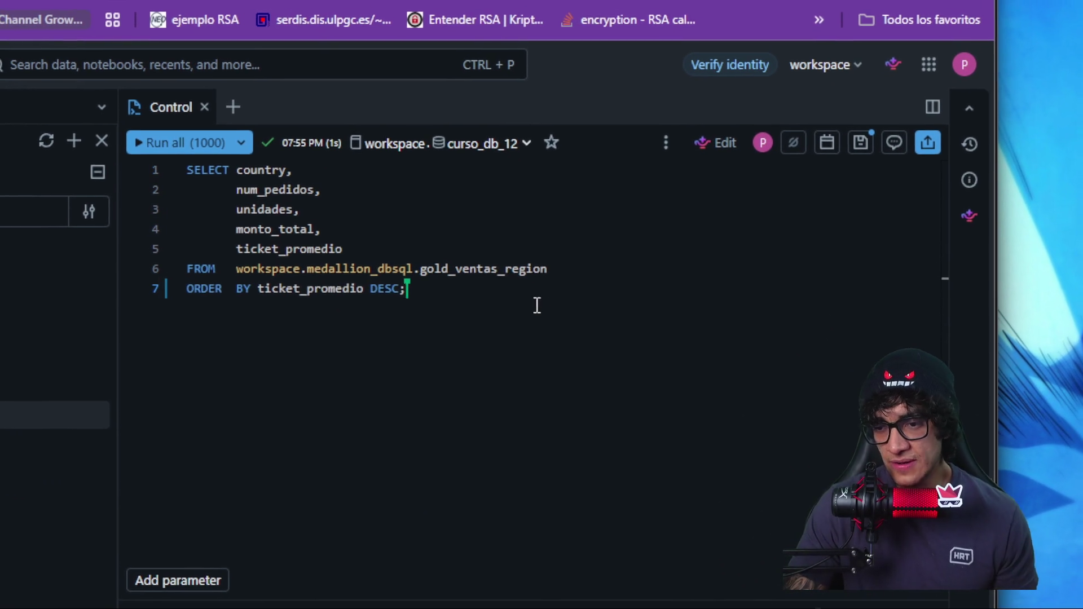
Step: Point out the query text and FROM line, then run the query with Ctrl+Enter
{"action": "left_click_drag", "start_coordinate": [545, 306], "coordinate": [517, 224]}
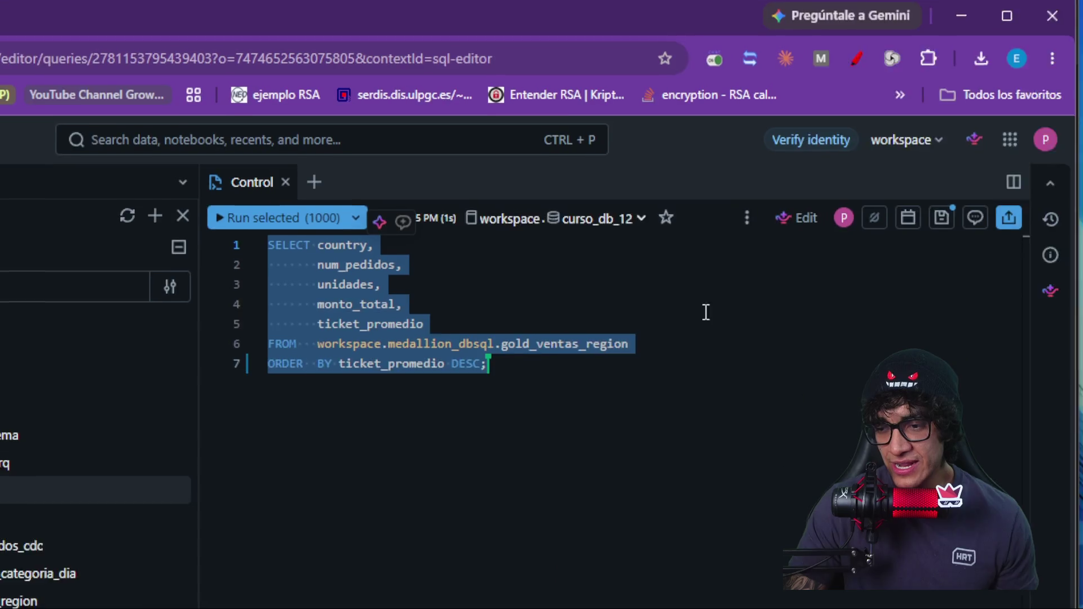
{"action": "left_click", "coordinate": [542, 306]}
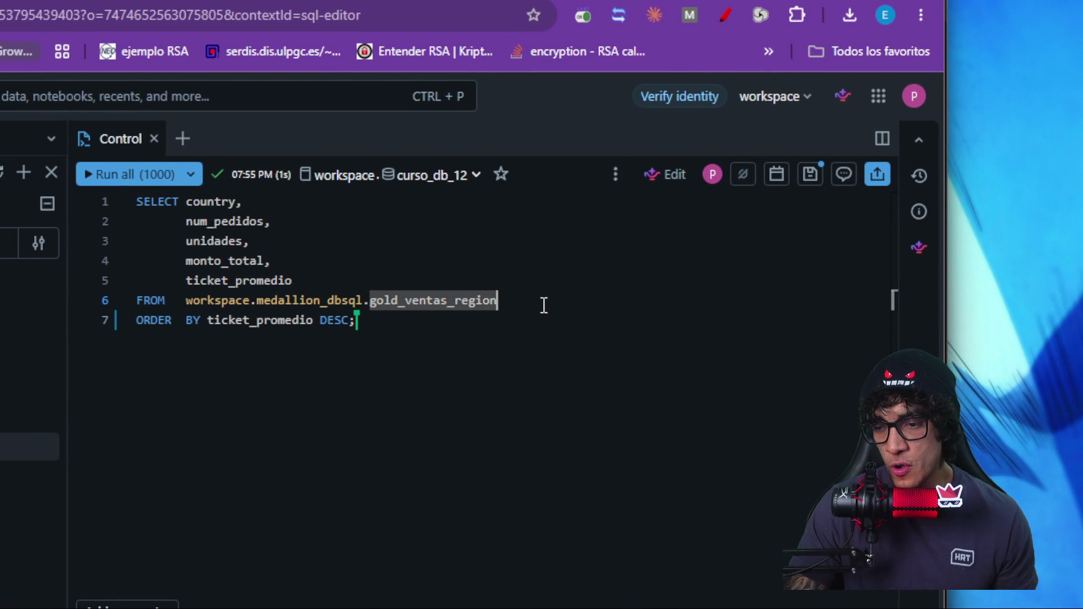
{"action": "triple_click", "coordinate": [544, 305]}
{"action": "left_click", "coordinate": [544, 306]}
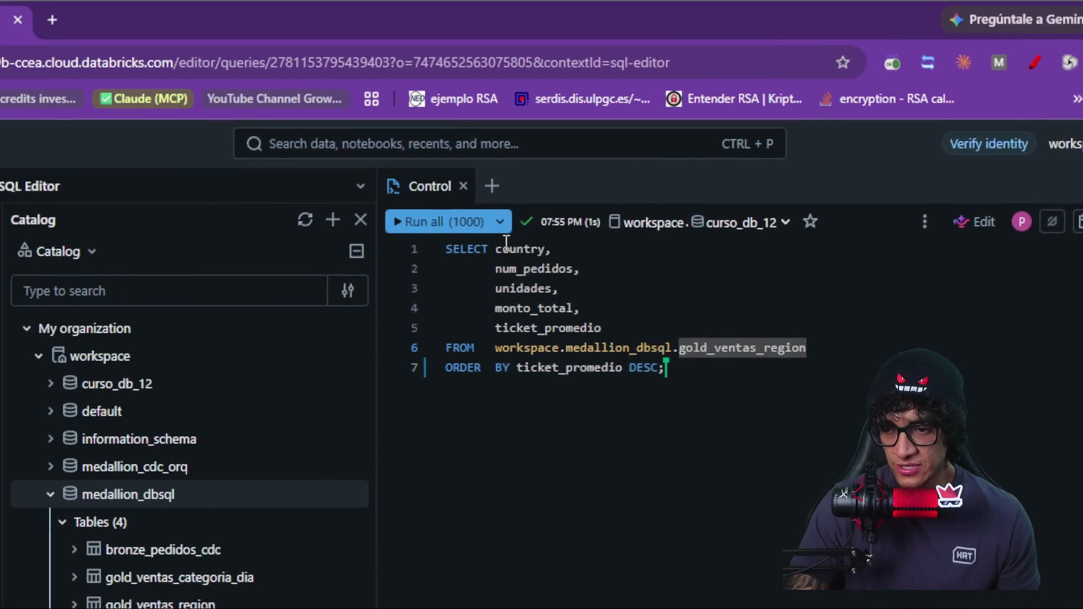
{"action": "key", "text": "ctrl+Return"}
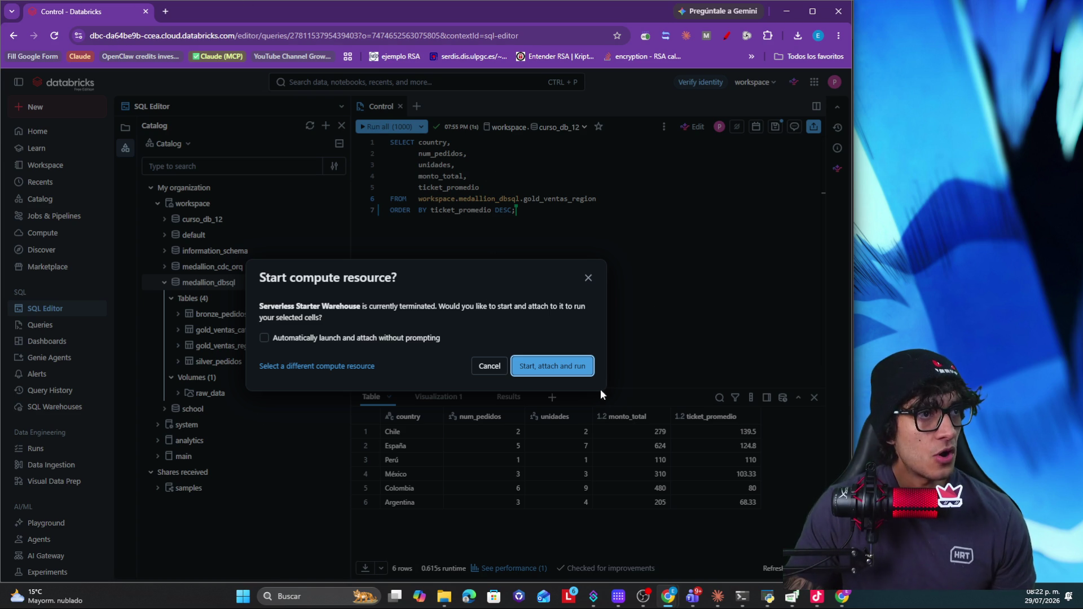
Step: Confirm 'Start, attach and run' to start the Serverless Starter Warehouse and run the query
{"action": "left_click", "coordinate": [574, 366]}
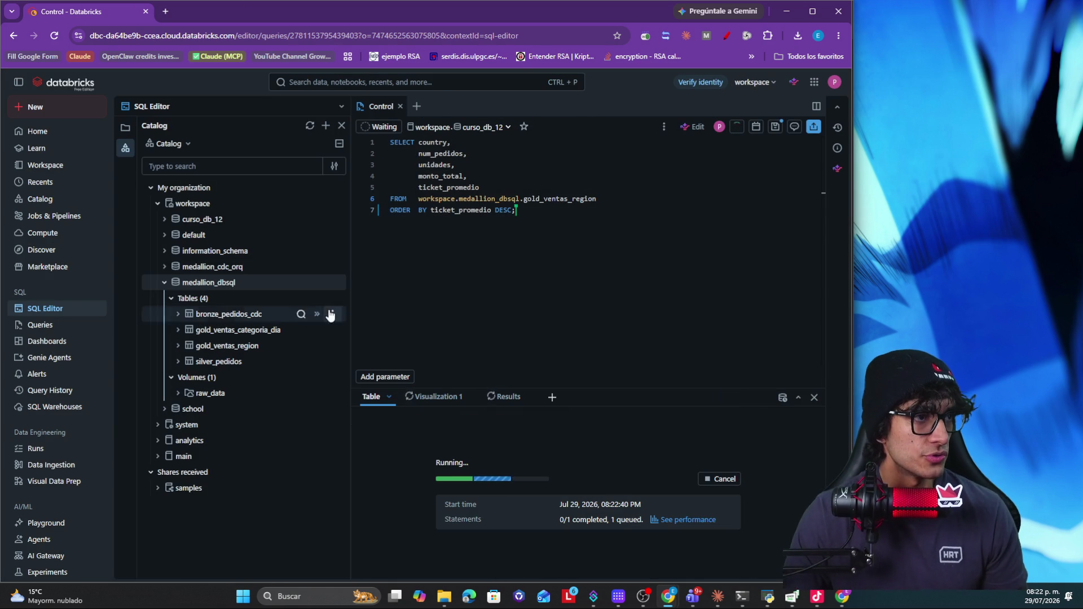
Step: Give the editor more room and highlight the gold_ventas_region table name once results return
{"action": "left_click_drag", "start_coordinate": [350, 312], "coordinate": [300, 301]}
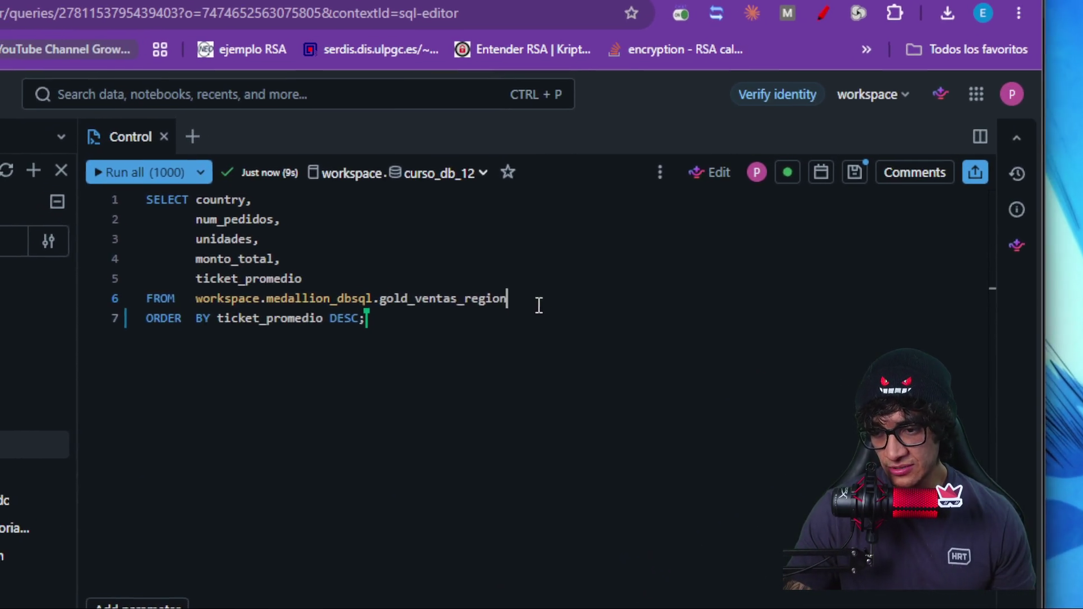
{"action": "left_click_drag", "start_coordinate": [538, 304], "coordinate": [375, 298]}
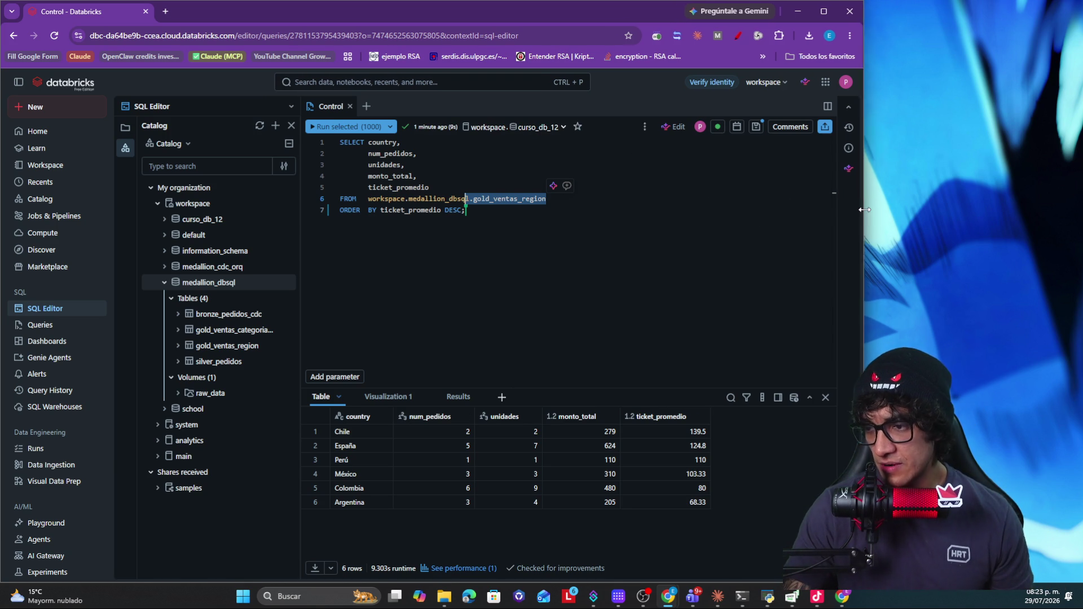
Step: Widen the browser, glance at the query's more-actions menu, and save the Control query
{"action": "left_click_drag", "start_coordinate": [852, 209], "coordinate": [965, 215]}
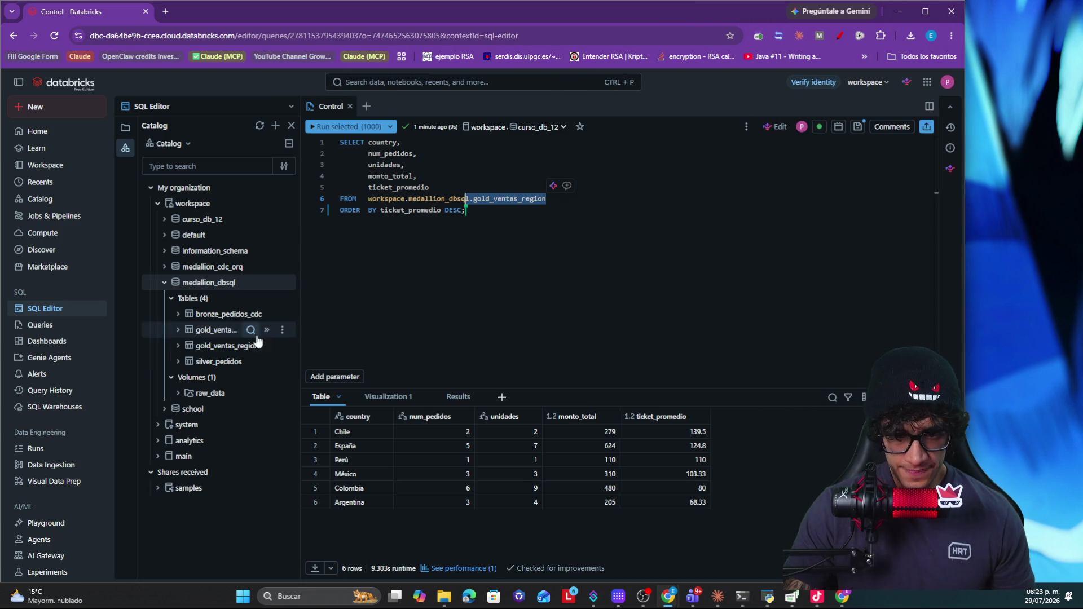
{"action": "left_click", "coordinate": [629, 307]}
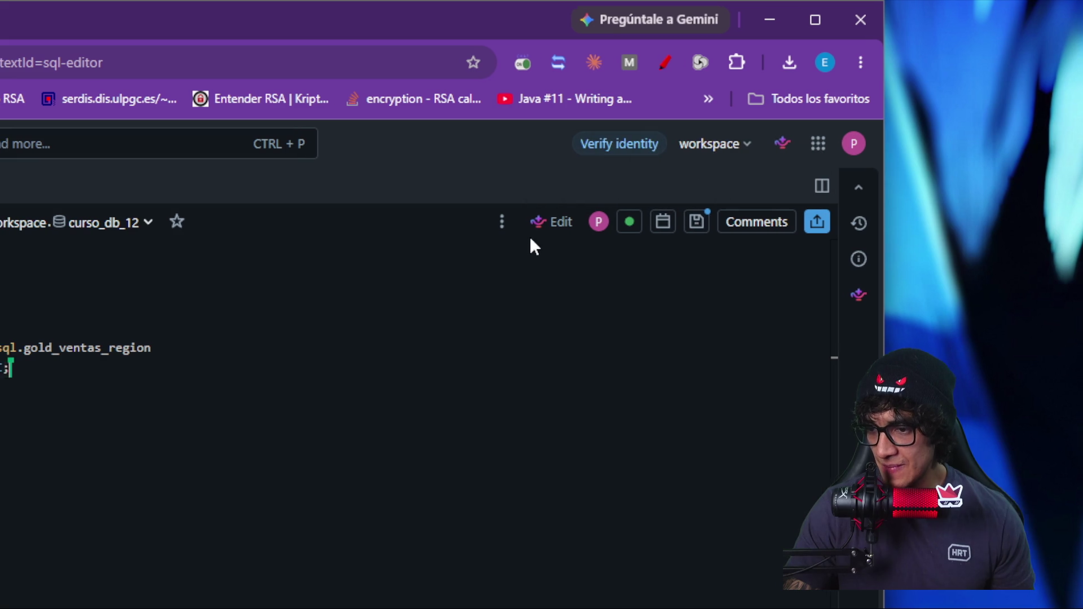
{"action": "left_click", "coordinate": [495, 222]}
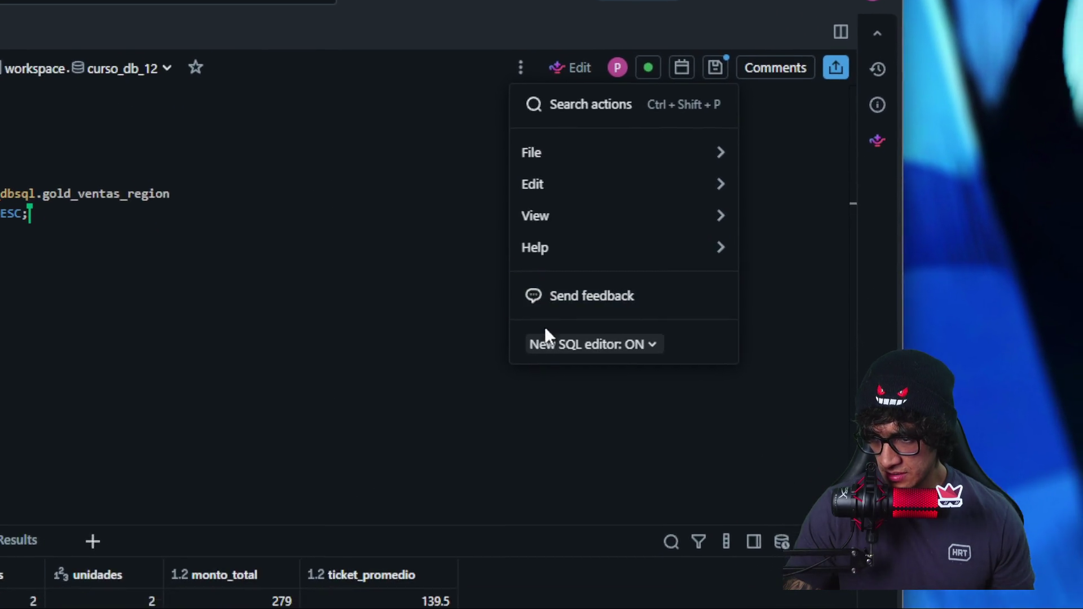
{"action": "left_click", "coordinate": [544, 304]}
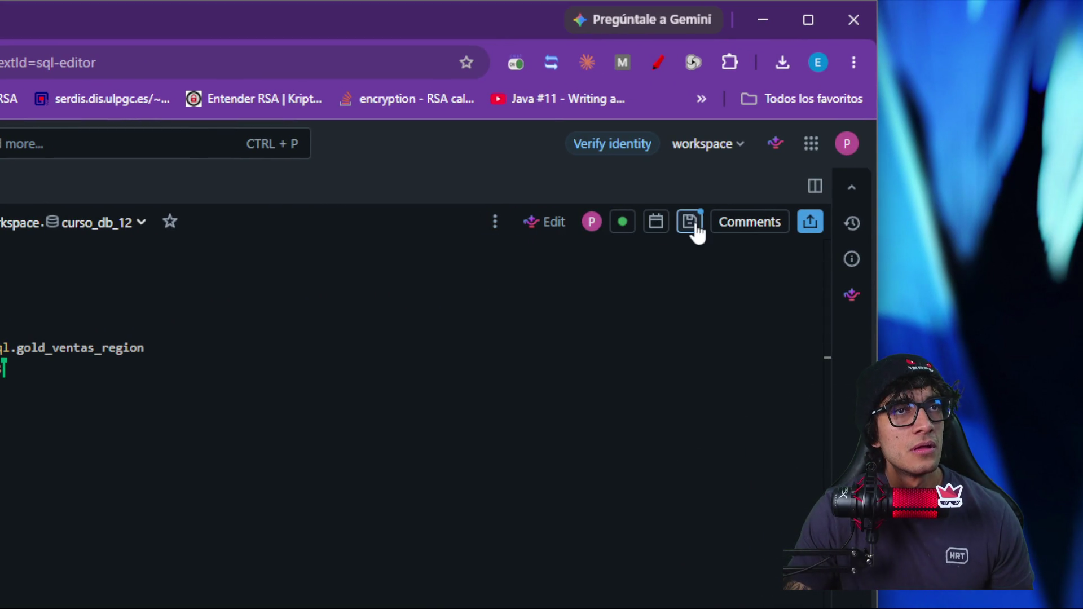
{"action": "left_click", "coordinate": [691, 221]}
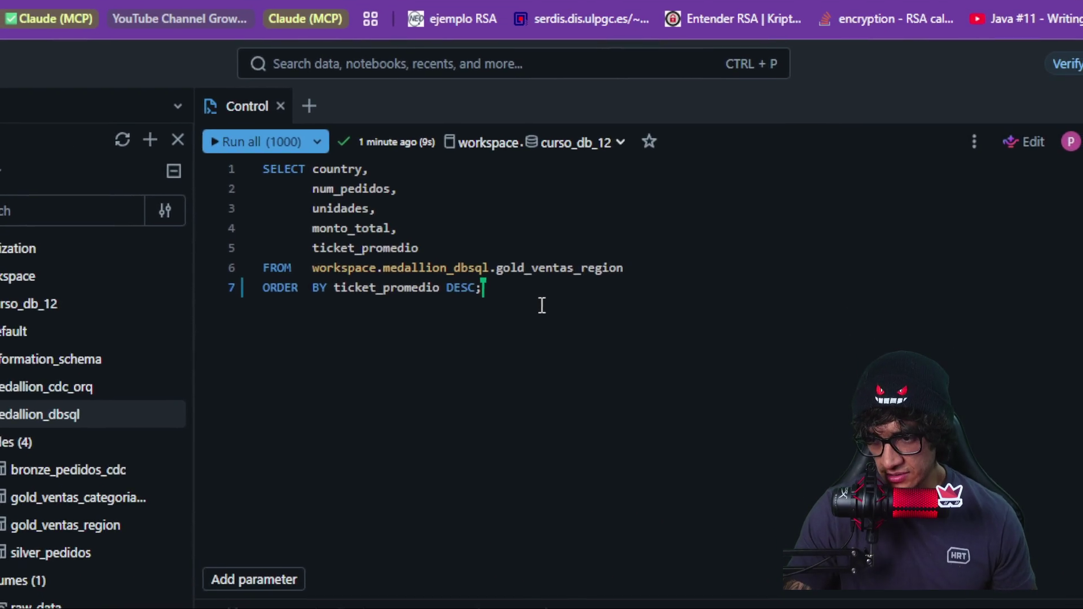
Step: Copy the Control SQL into a new blank query tab and begin renaming it
{"action": "key", "text": "ctrl+a"}
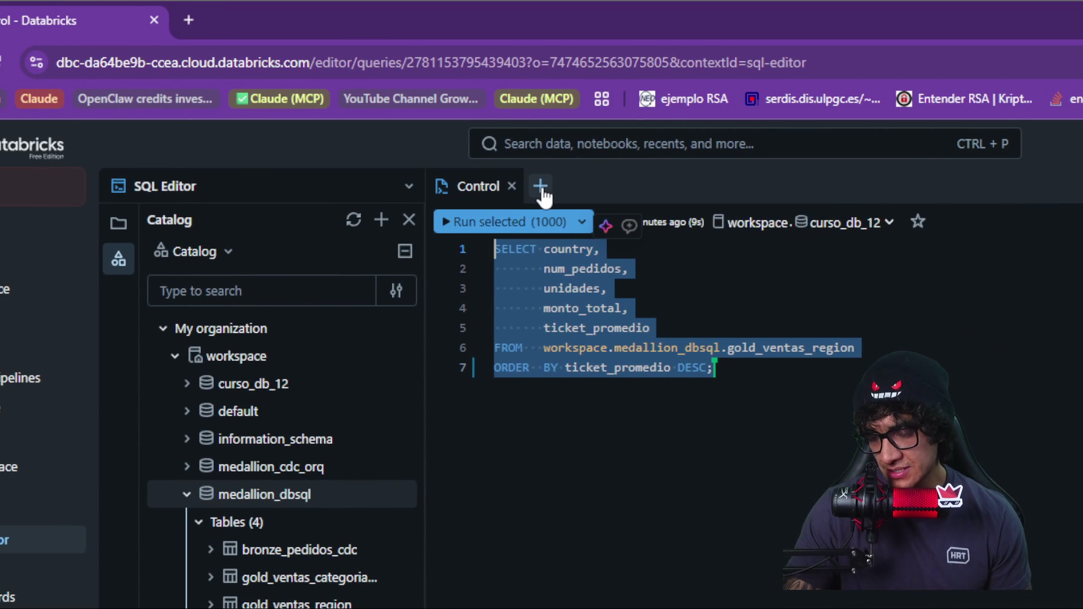
{"action": "left_click", "coordinate": [540, 187]}
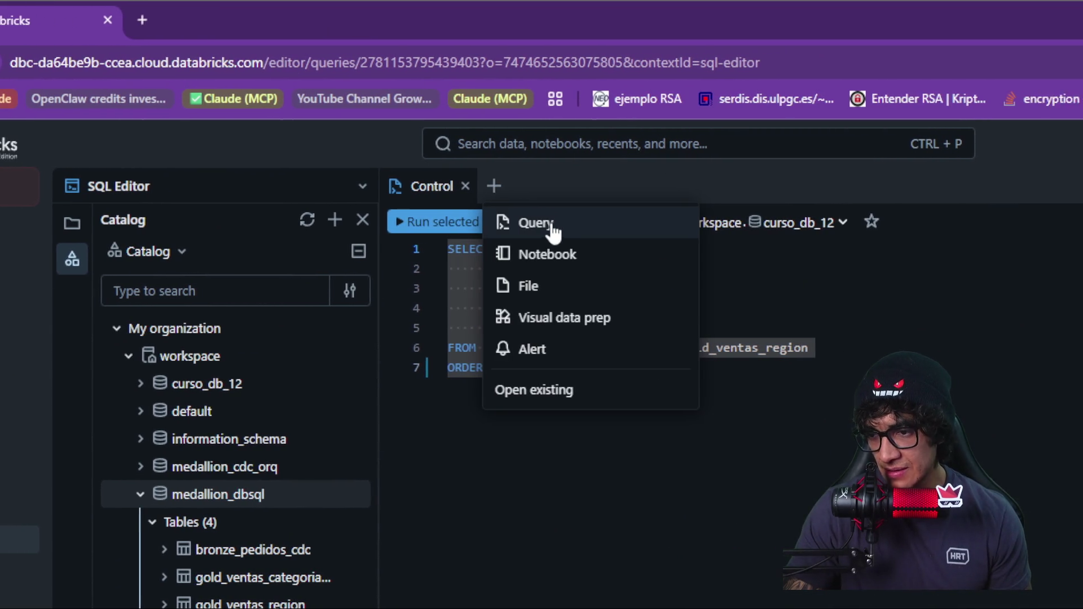
{"action": "left_click", "coordinate": [545, 229]}
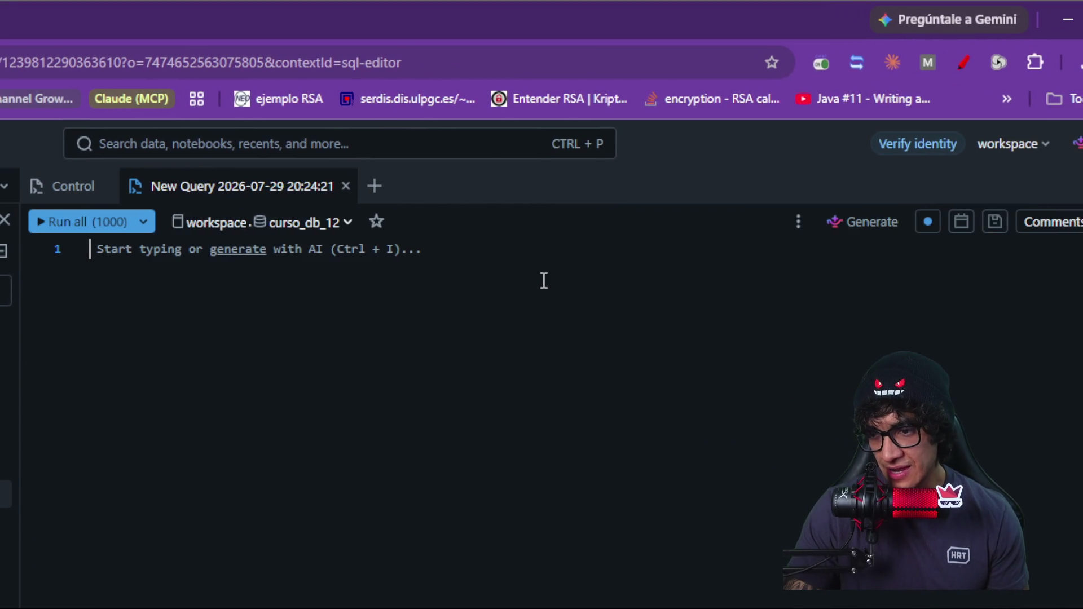
{"action": "key", "text": "ctrl+f"}
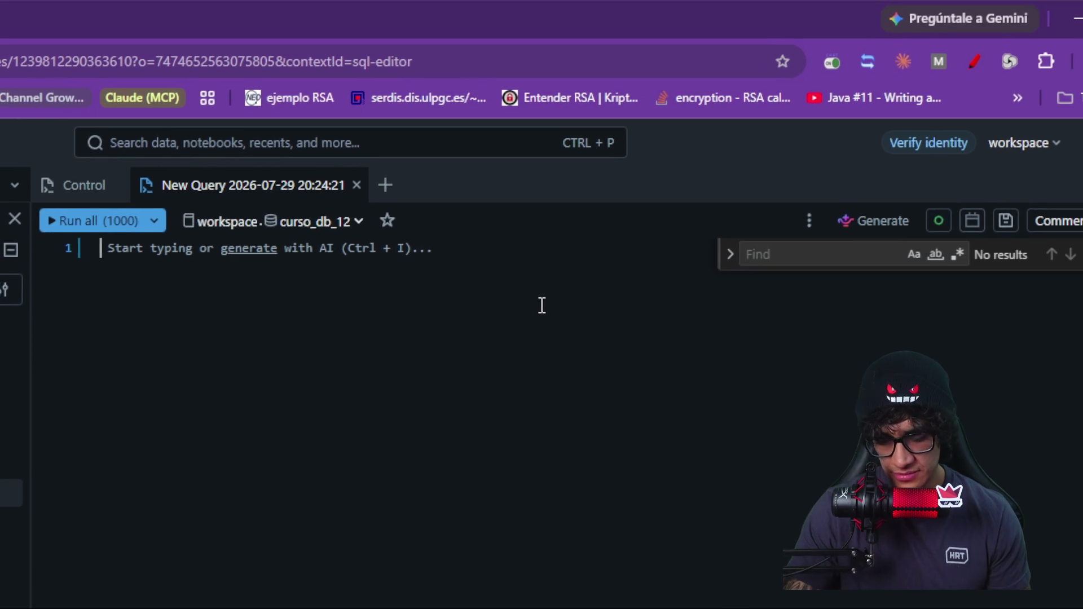
{"action": "type", "text": "SELECT country,        num_pedidos,        unidades,        monto_total,        ticket_promedio FROM   workspace.medallion_dbsql.gold_ventas_region ORDER  BY ticket_promedio DESC;"}
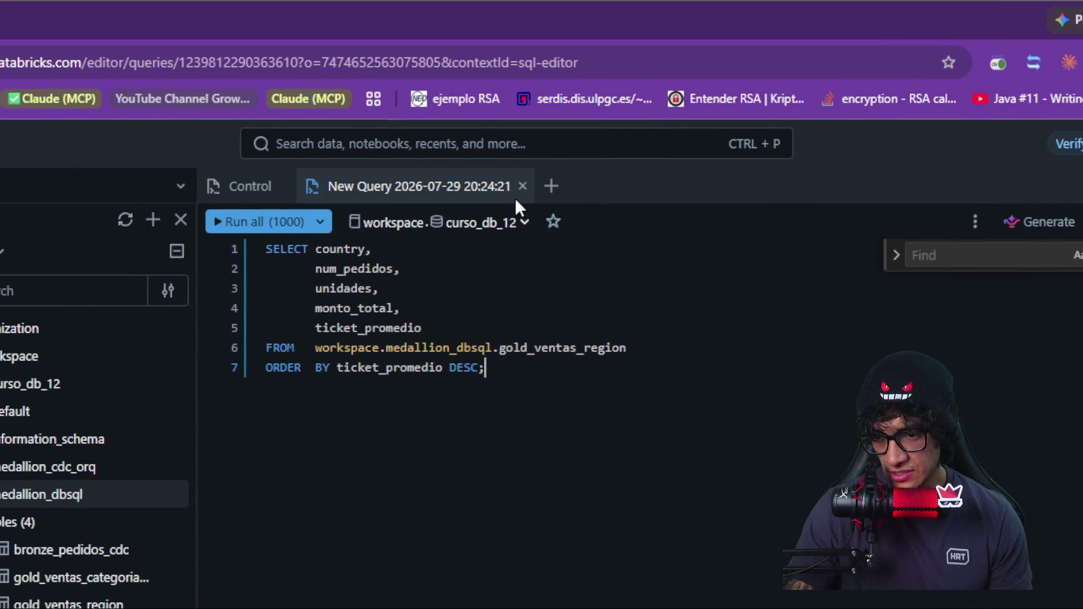
{"action": "double_click", "coordinate": [544, 185]}
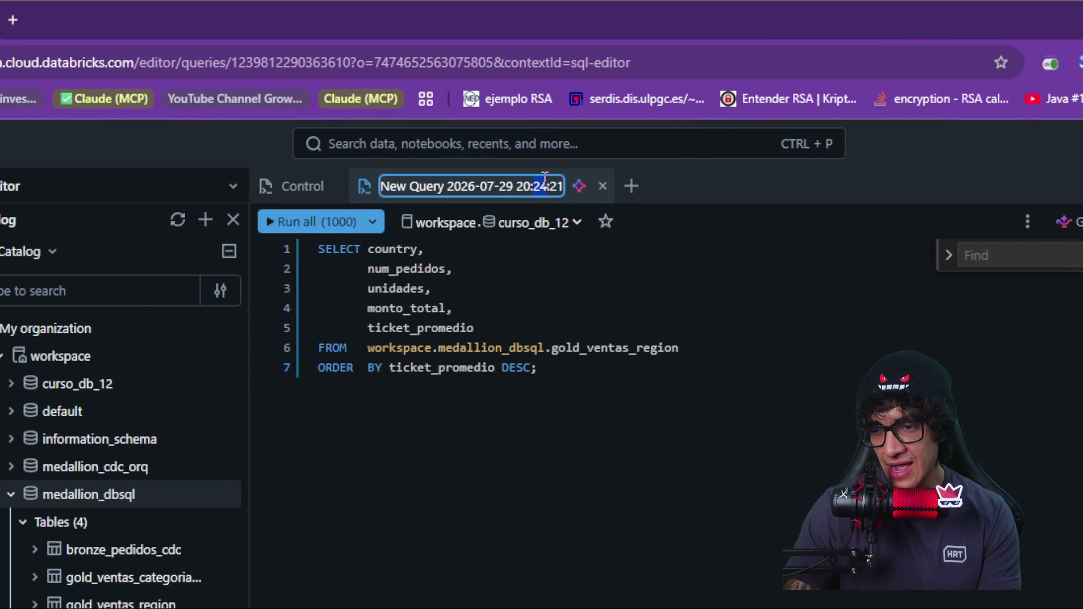
Step: Rename the copied query to 'Ticket promedio' and run it to get the six country rows
{"action": "key", "text": "BackSpace"}
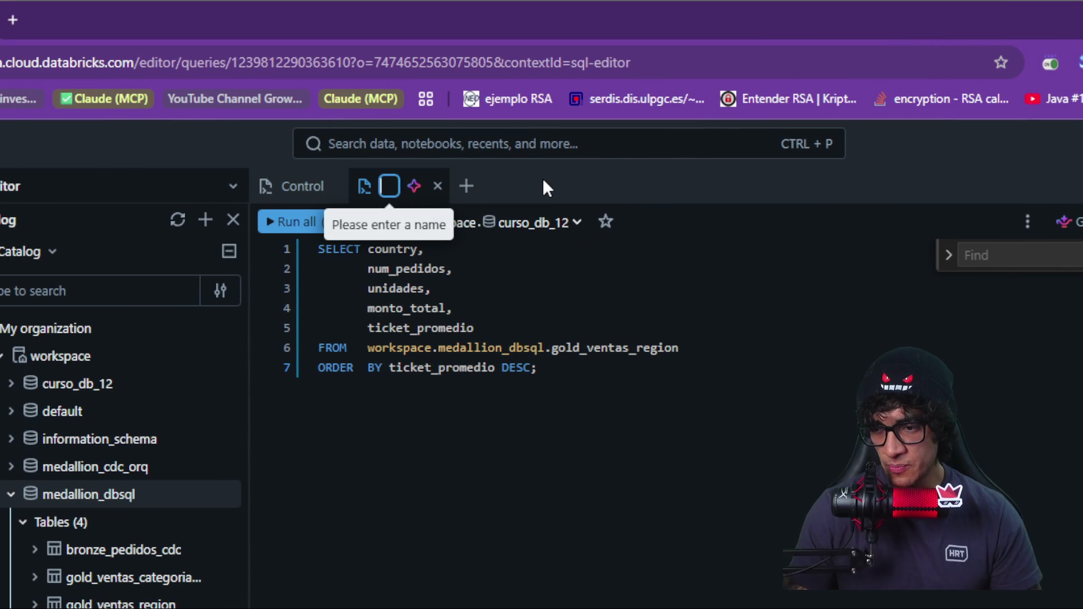
{"action": "type", "text": "Ticket prome"}
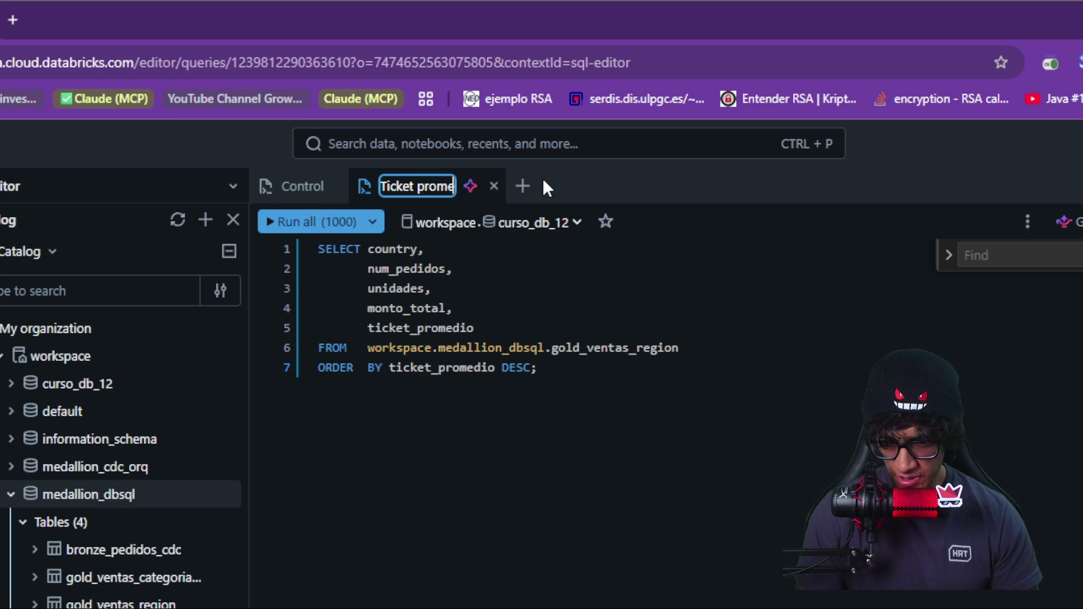
{"action": "type", "text": "dio"}
{"action": "key", "text": "Return"}
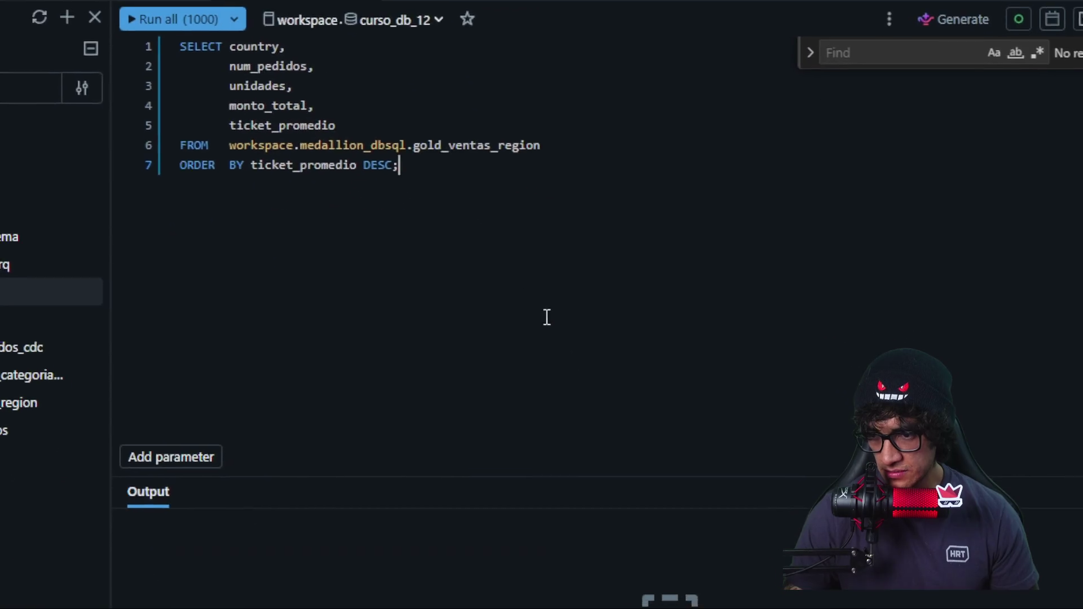
{"action": "key", "text": "ctrl+Return"}
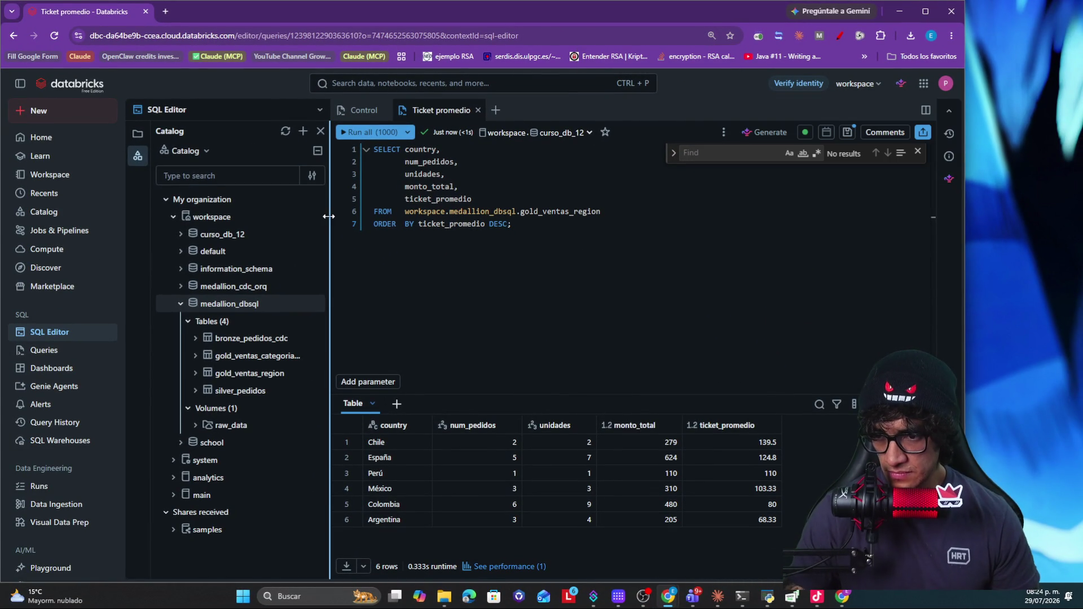
Step: Save the Ticket promedio query and go to the Queries list where it now appears
{"action": "left_click_drag", "start_coordinate": [327, 217], "coordinate": [306, 216]}
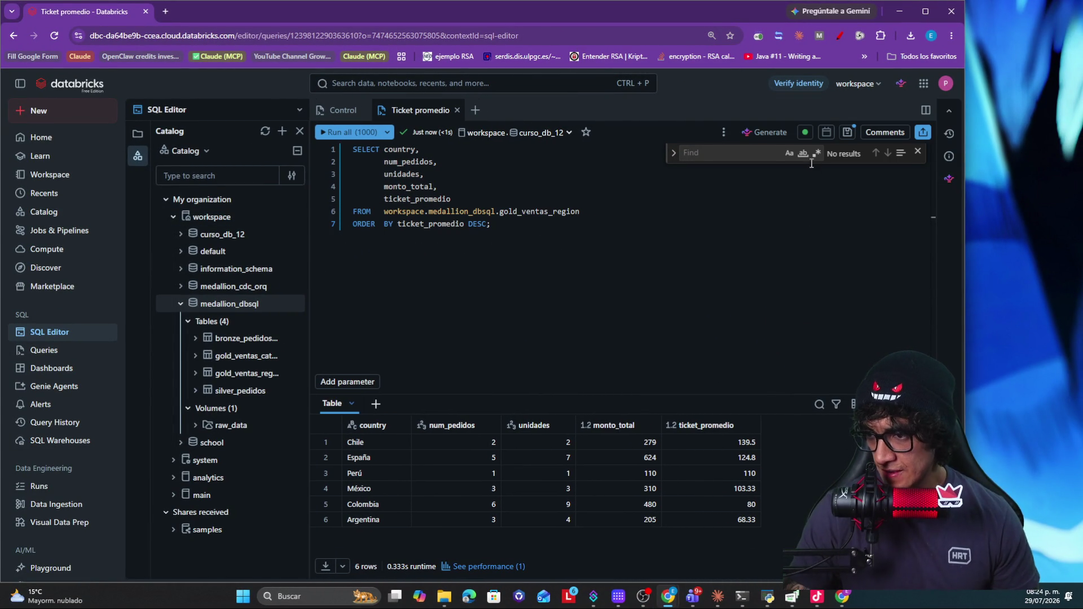
{"action": "left_click", "coordinate": [846, 133]}
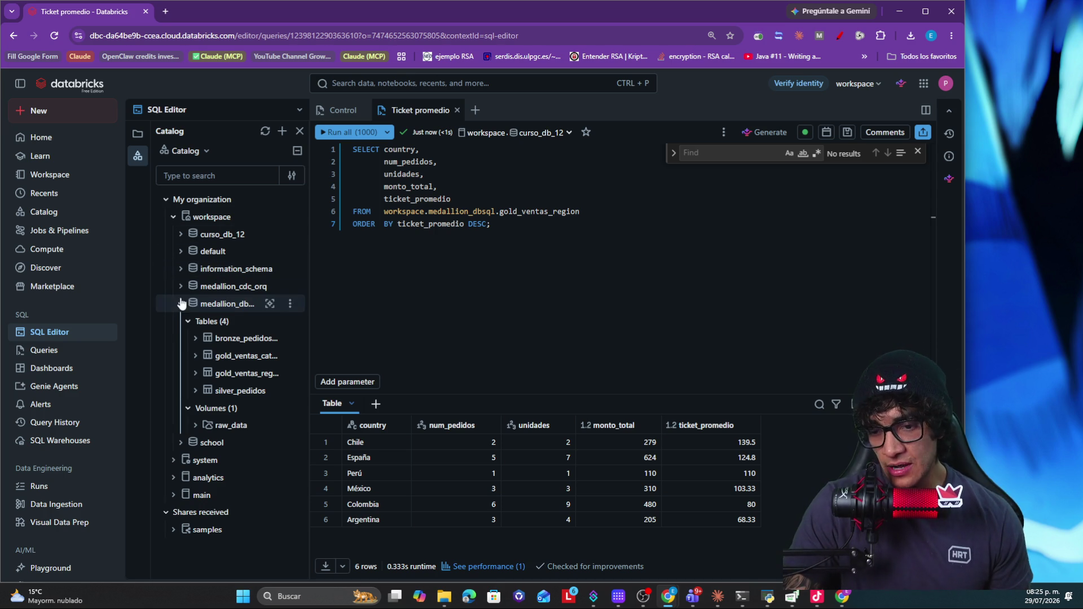
{"action": "left_click", "coordinate": [44, 351]}
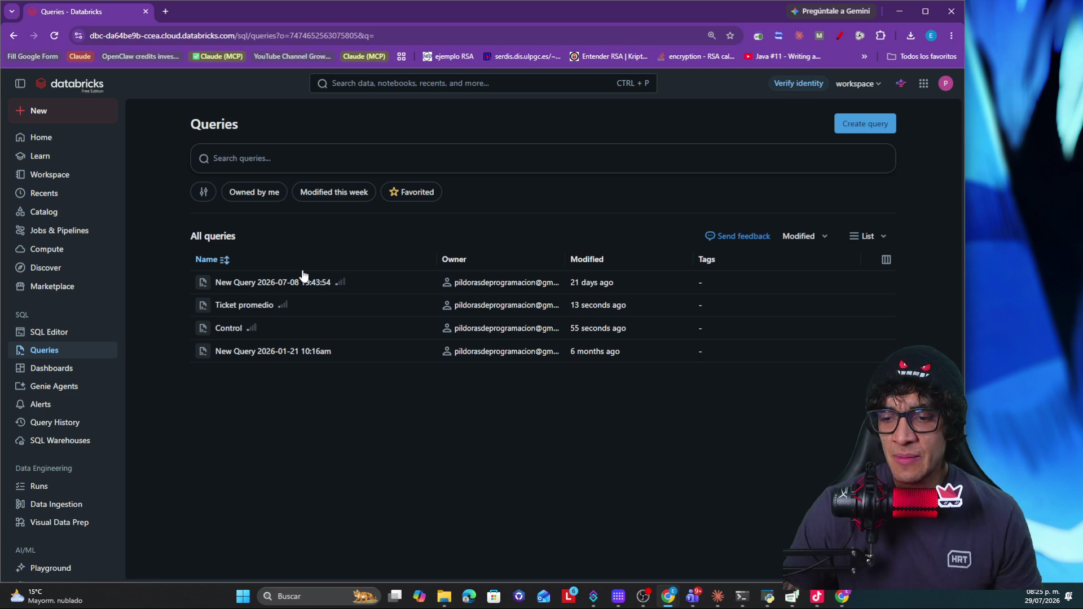
Step: Reopen Ticket promedio from the Queries list, rerun it, and start a new schedule
{"action": "left_click", "coordinate": [260, 307]}
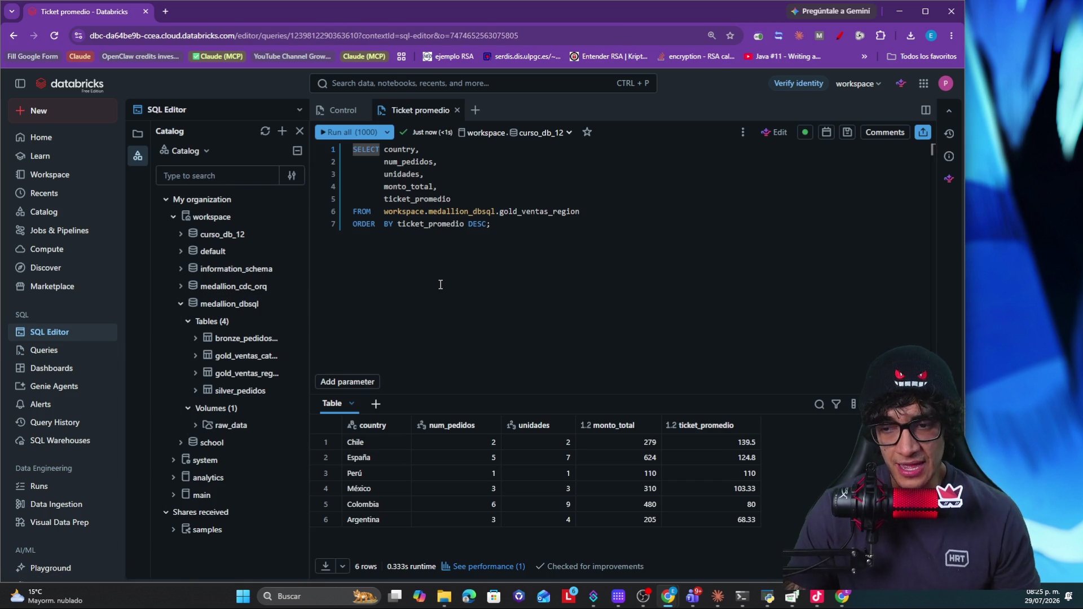
{"action": "left_click", "coordinate": [351, 132]}
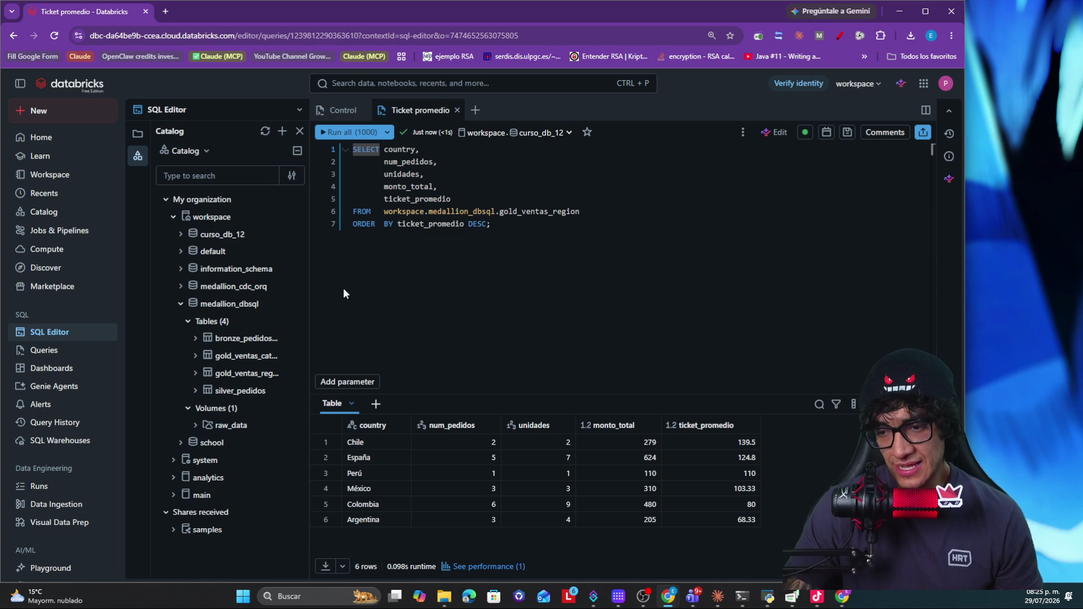
{"action": "mouse_move", "coordinate": [885, 132]}
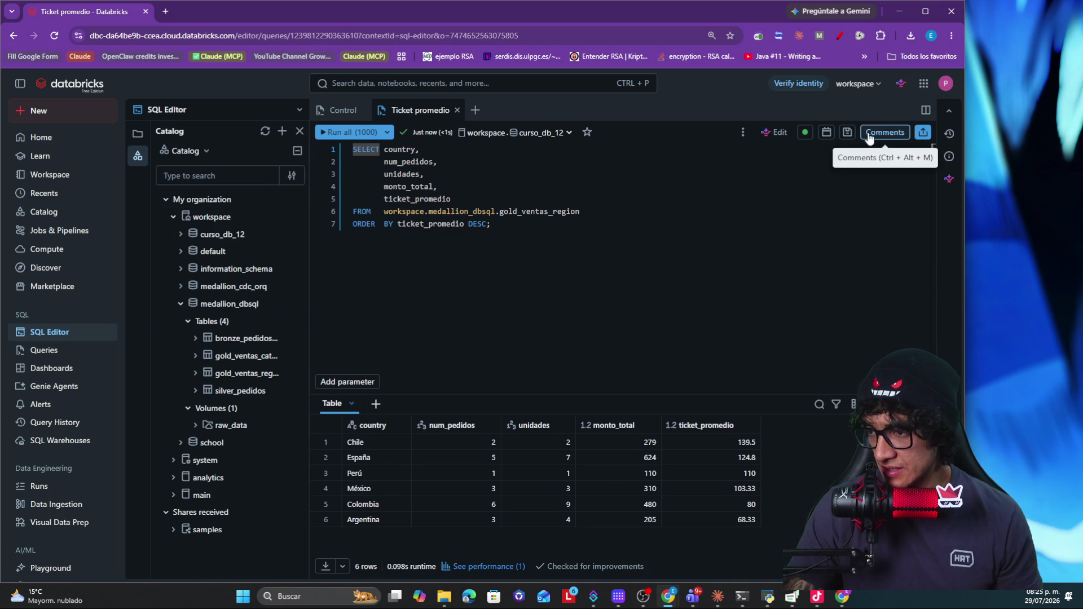
{"action": "left_click", "coordinate": [826, 133]}
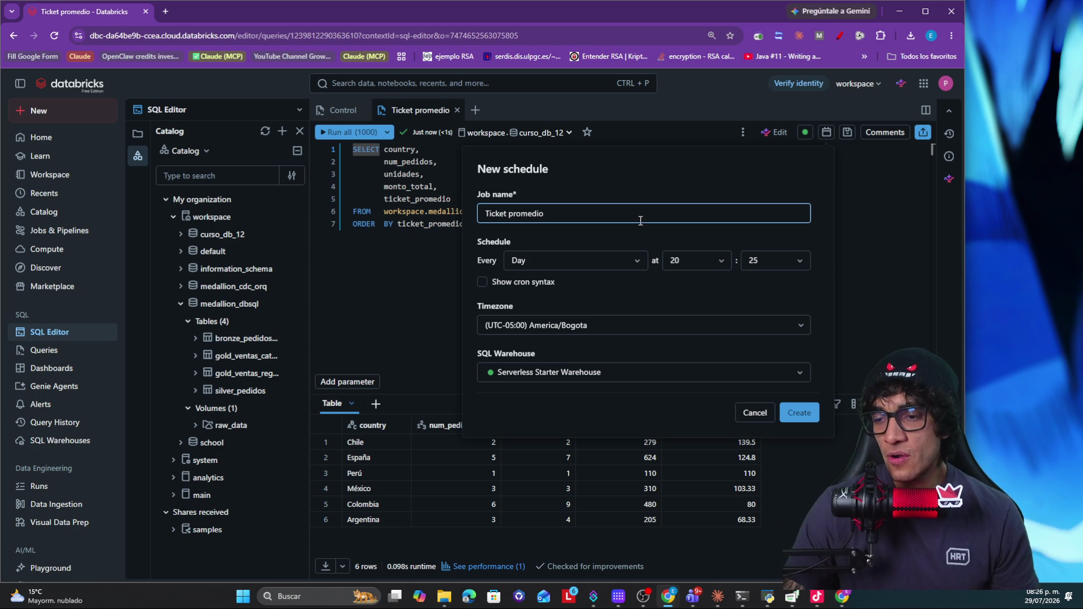
Step: Create a schedule running Ticket promedio every hour at 25 minutes past, keeping the job name
{"action": "left_click_drag", "start_coordinate": [649, 214], "coordinate": [465, 213]}
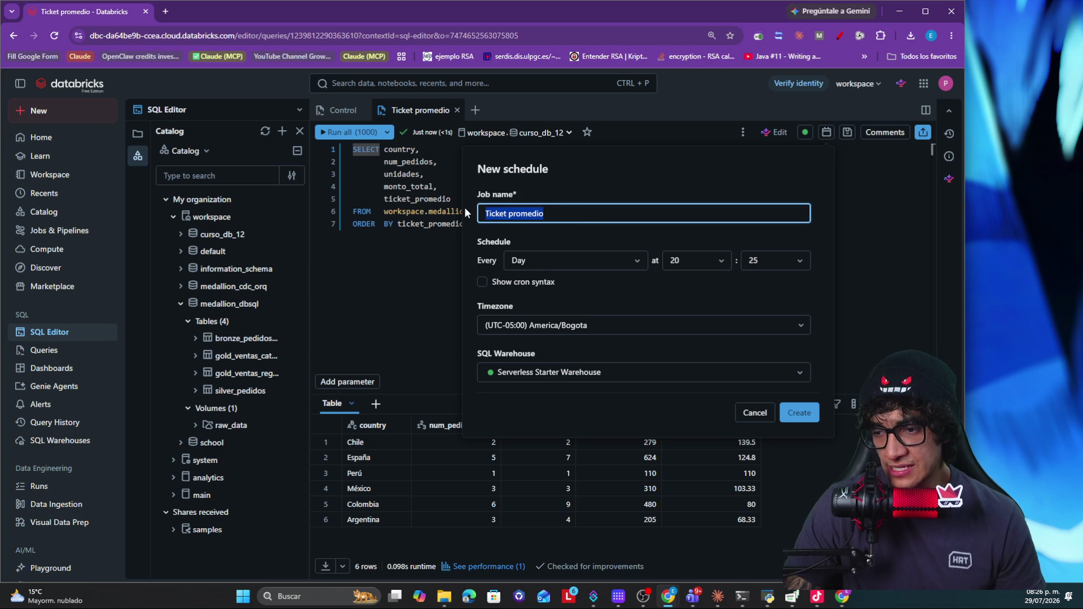
{"action": "left_click", "coordinate": [623, 262]}
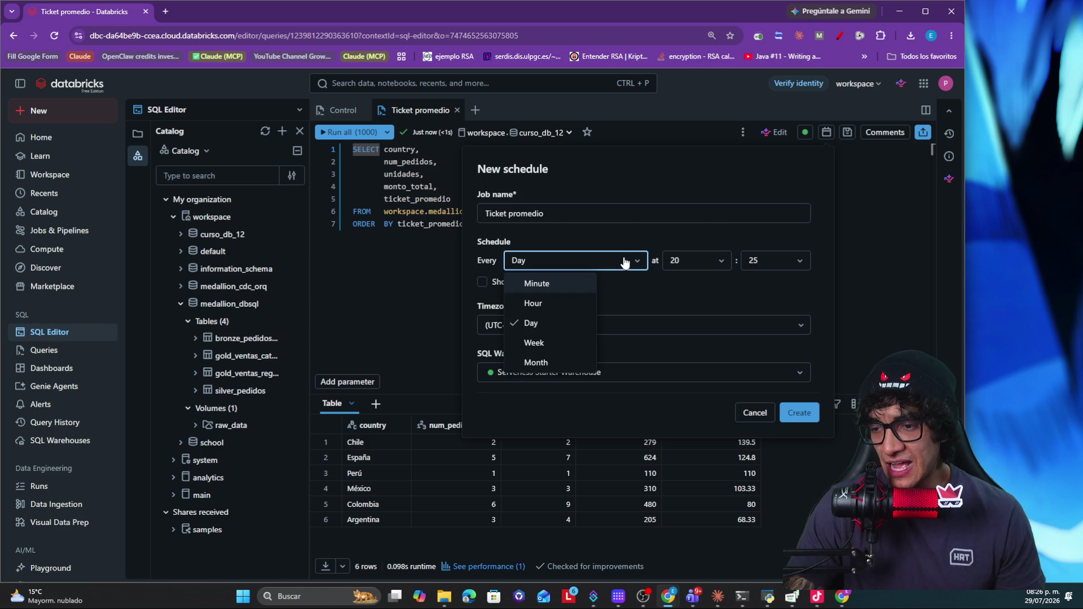
{"action": "left_click", "coordinate": [534, 302]}
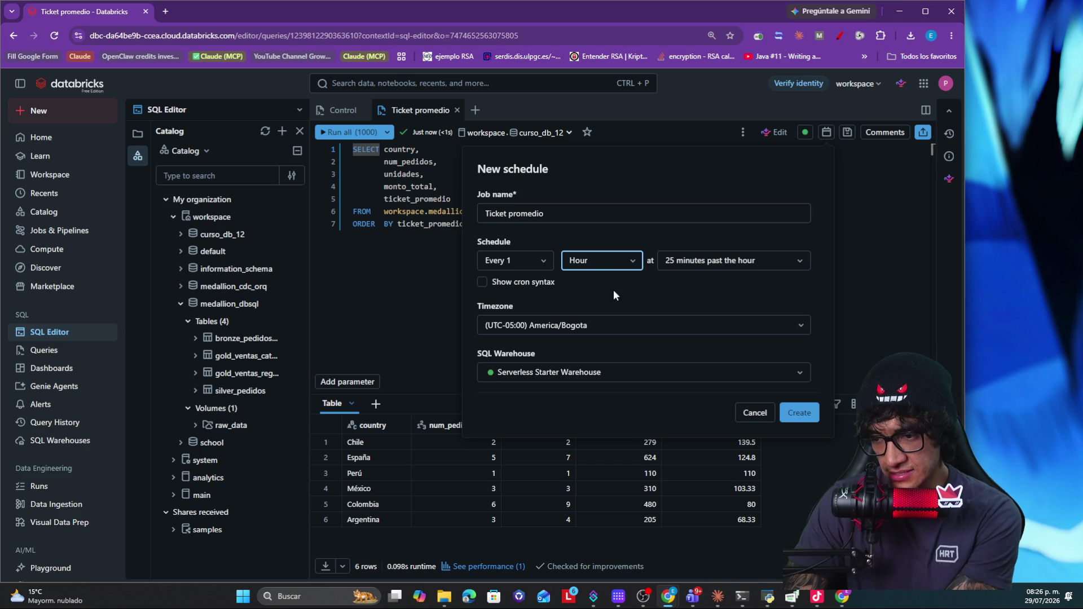
{"action": "left_click", "coordinate": [798, 413]}
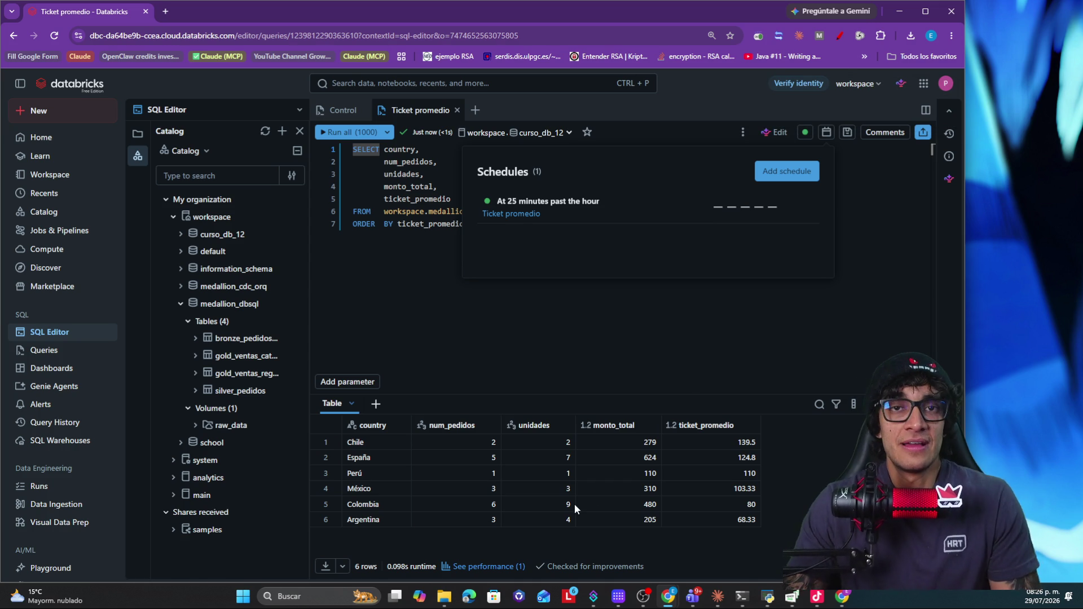
{"action": "mouse_move", "coordinate": [575, 508]}
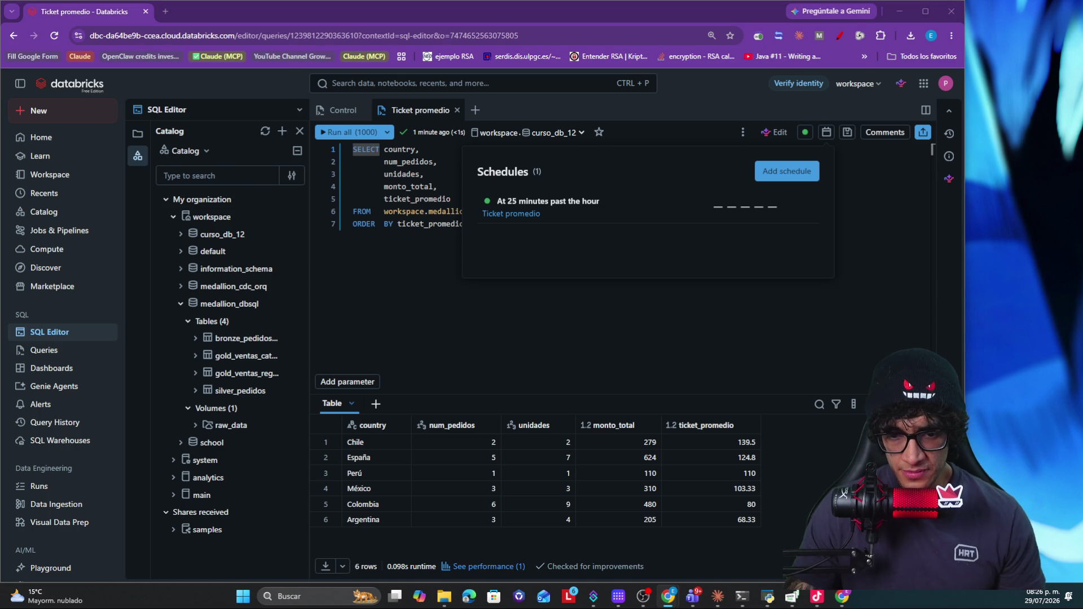
Step: Switch to the course slides window, then toggle the desktop with Win+D
{"action": "key", "text": "alt+Tab"}
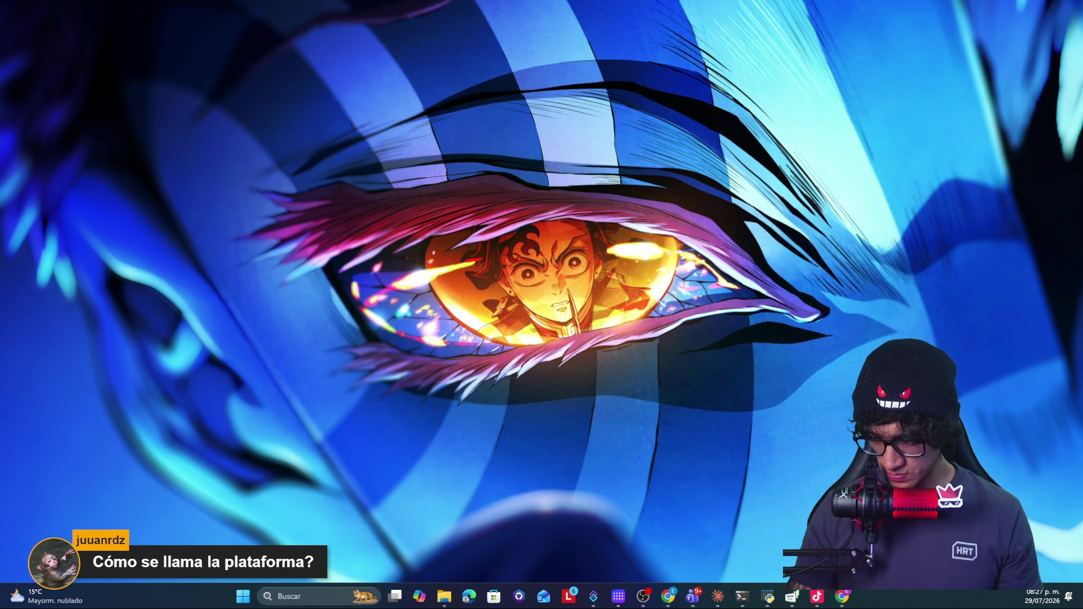
{"action": "key", "text": "super+d"}
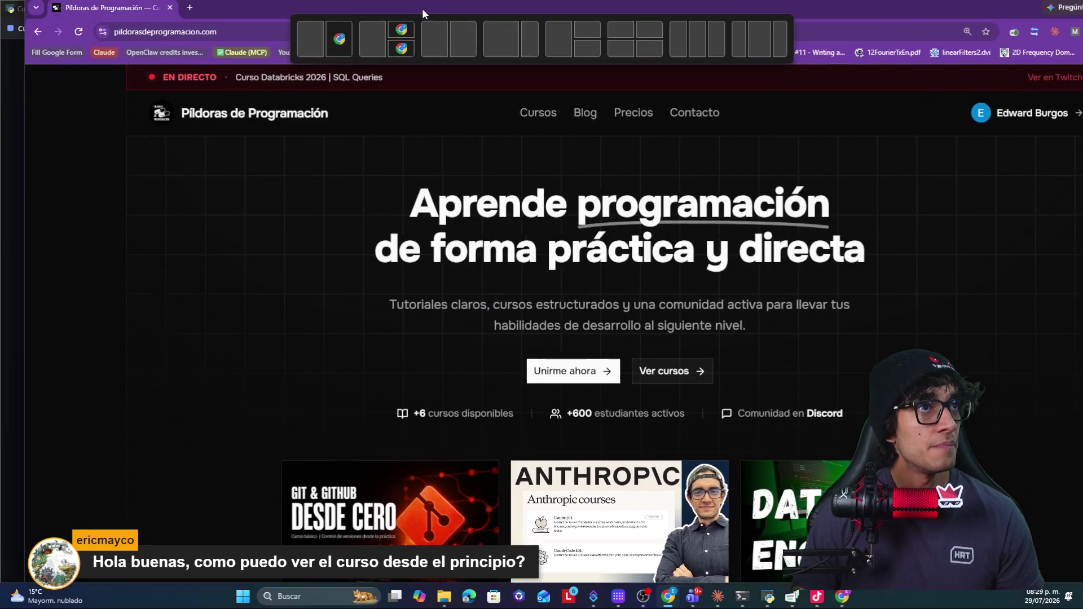
Step: Snap the Chrome window to the left half and bring up the site navigation
{"action": "left_click_drag", "start_coordinate": [422, 8], "coordinate": [424, 28]}
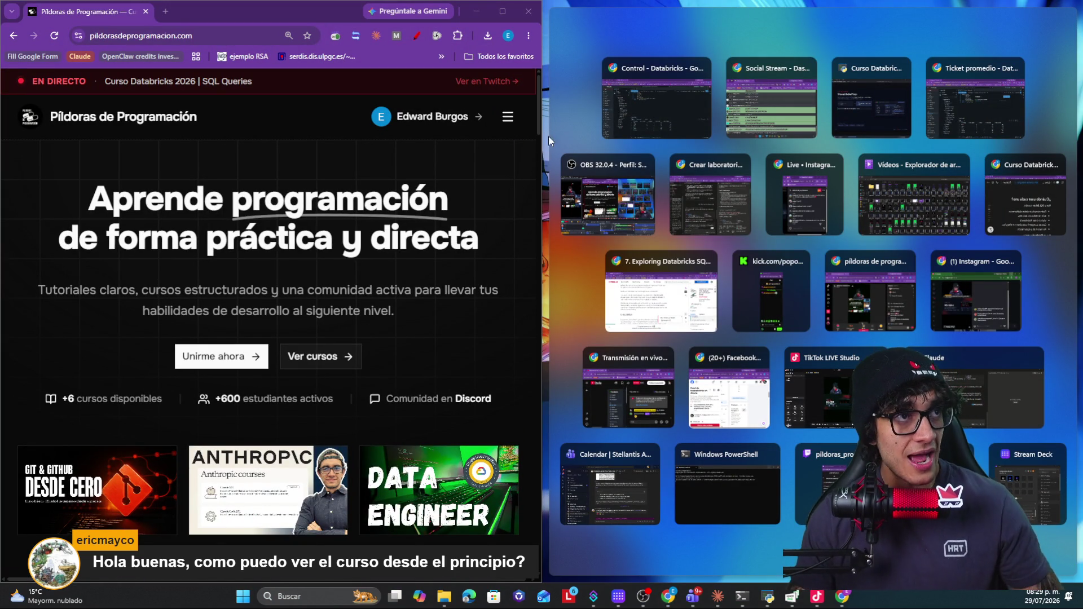
{"action": "left_click", "coordinate": [508, 117]}
Step: Go to the Cursos catalogue, browse the six courses, and reopen the navigation menu
{"action": "left_click", "coordinate": [365, 167]}
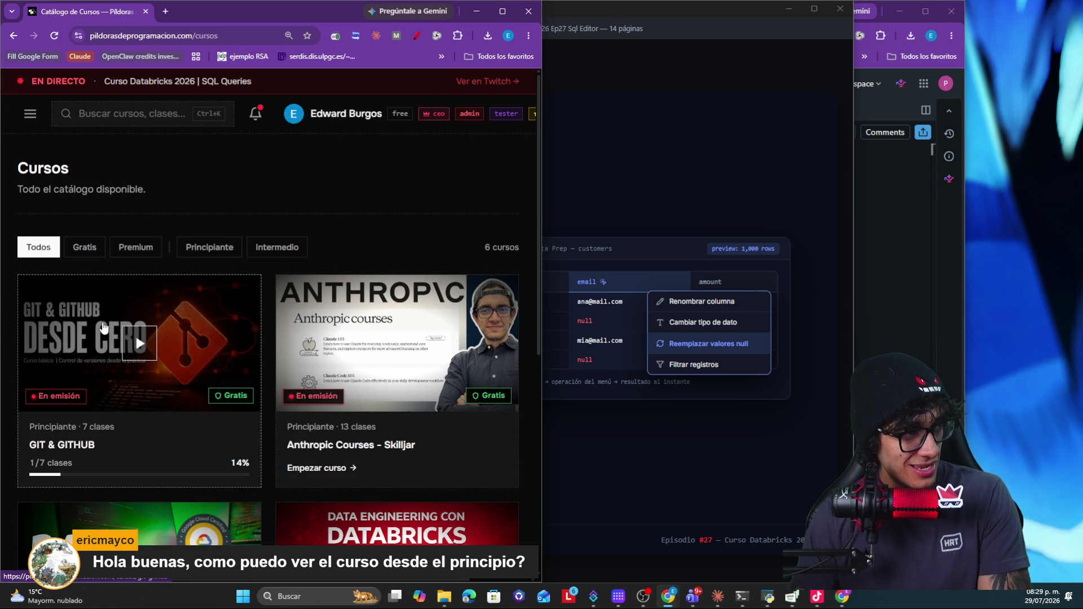
{"action": "scroll", "coordinate": [381, 322], "scroll_direction": "down", "scroll_amount": 2}
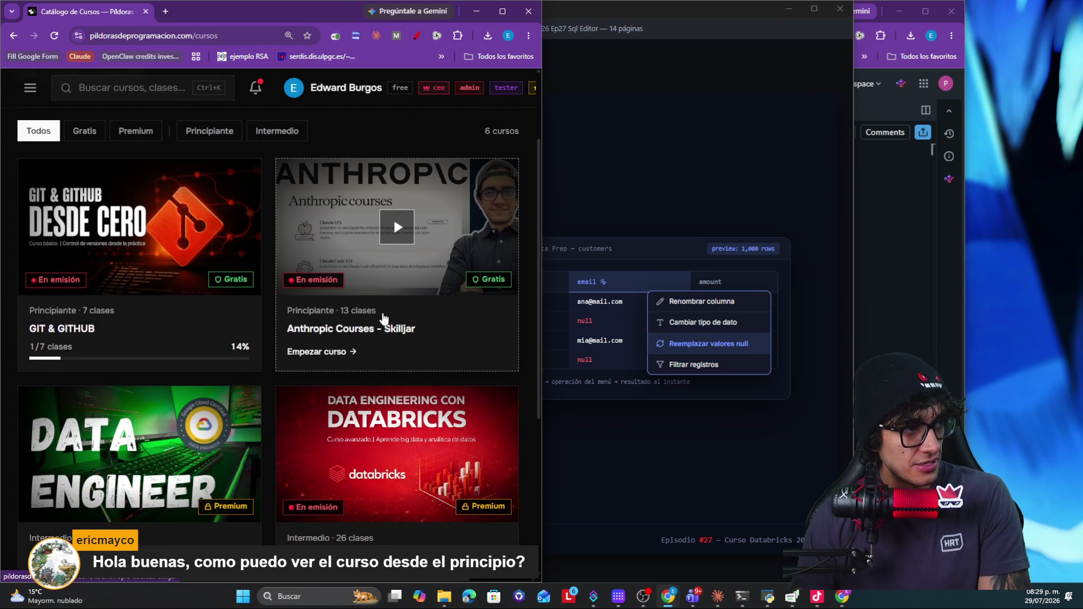
{"action": "scroll", "coordinate": [383, 319], "scroll_direction": "down", "scroll_amount": 2}
{"action": "scroll", "coordinate": [387, 283], "scroll_direction": "down", "scroll_amount": 3}
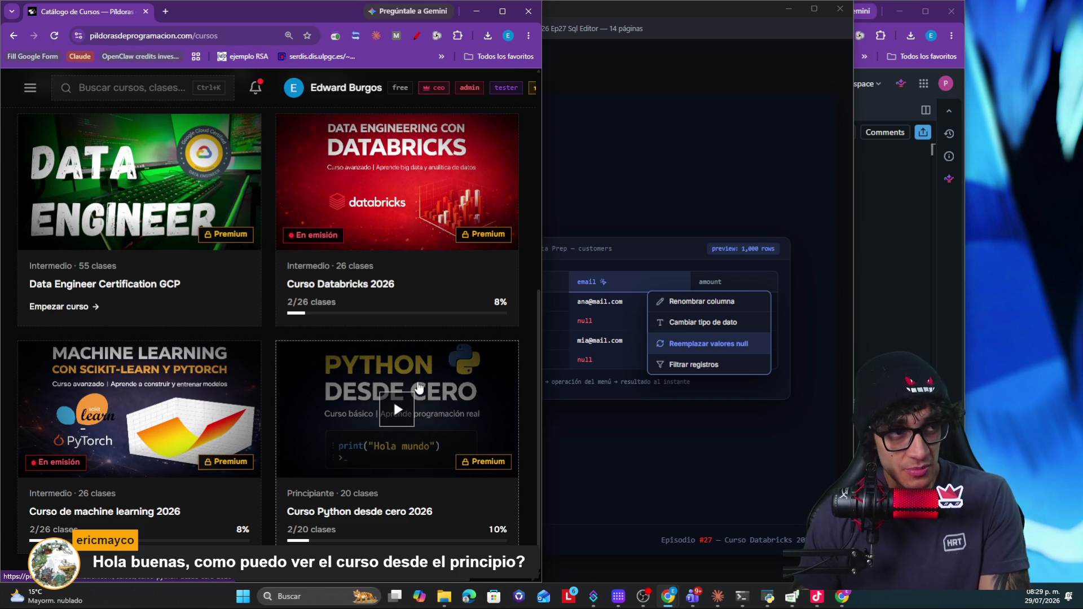
{"action": "left_click", "coordinate": [31, 86]}
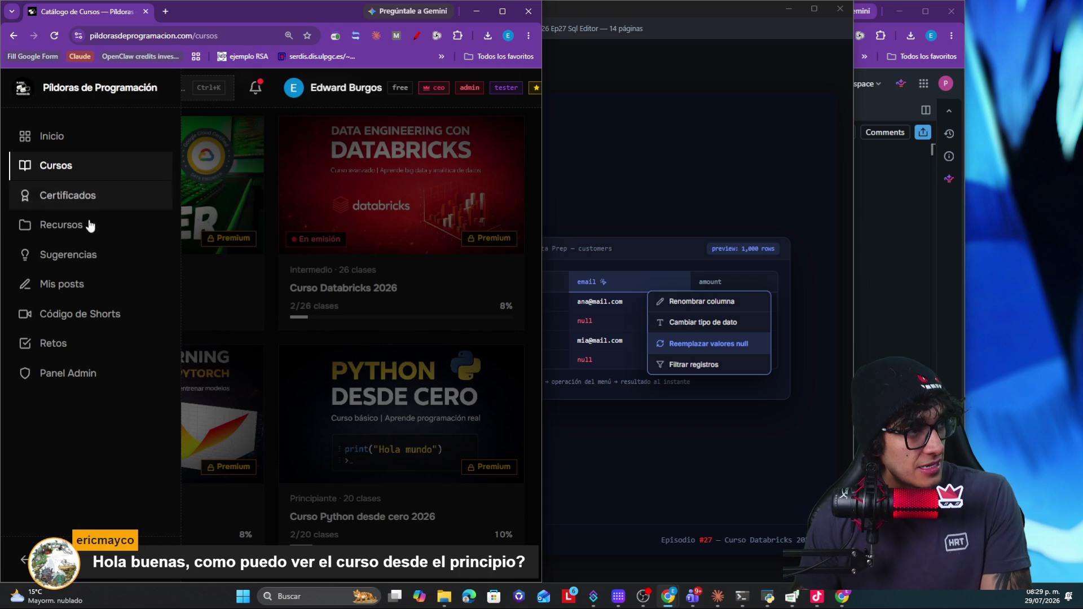
Step: Look over the Retos challenges page, then go to Mis certificados
{"action": "left_click", "coordinate": [49, 342]}
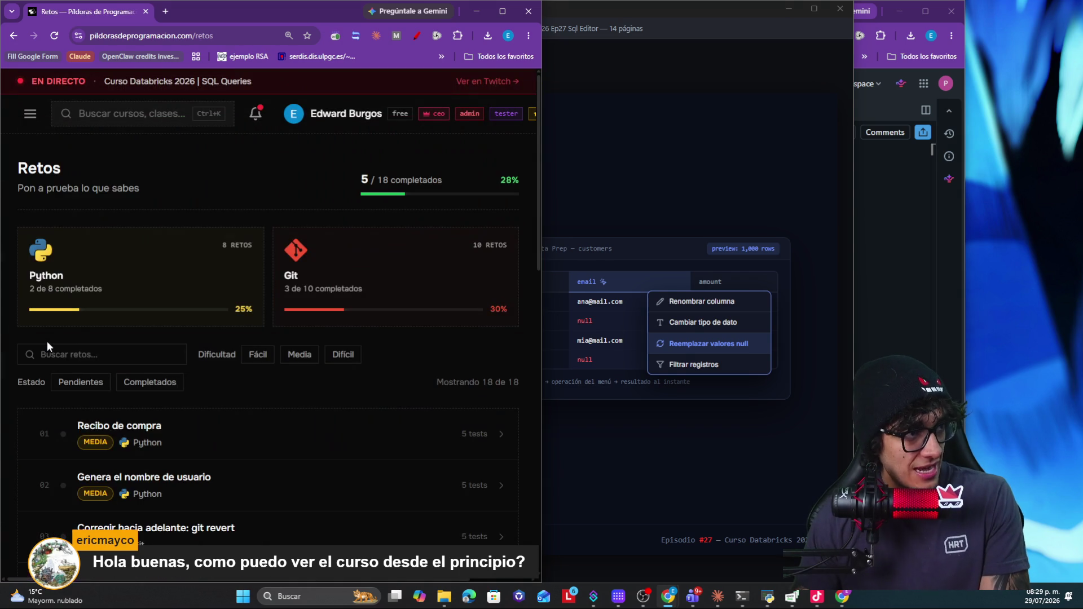
{"action": "scroll", "coordinate": [167, 327], "scroll_direction": "down", "scroll_amount": 3}
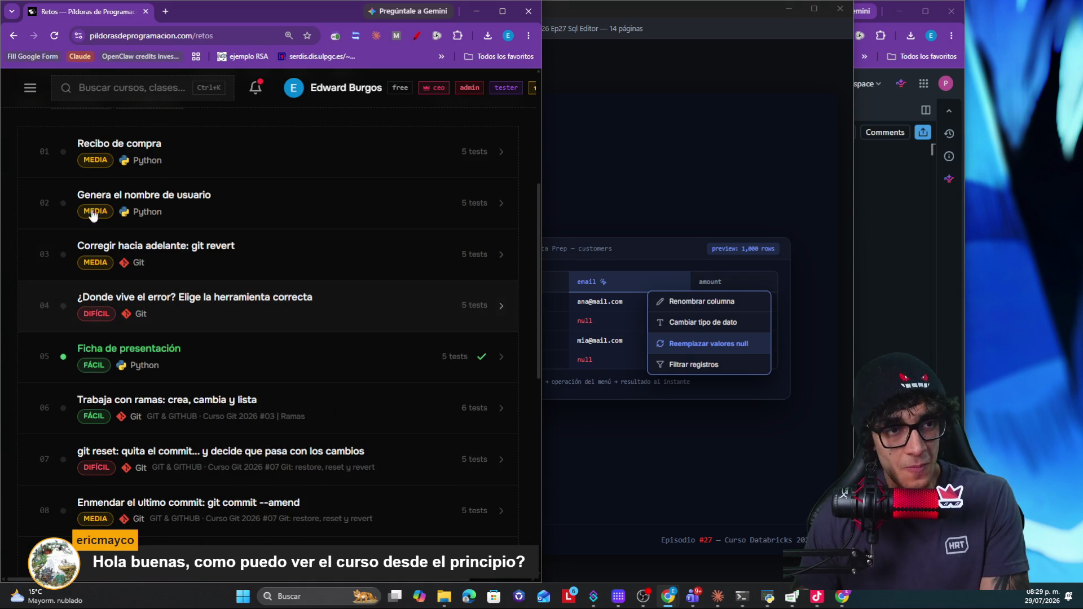
{"action": "left_click", "coordinate": [31, 89]}
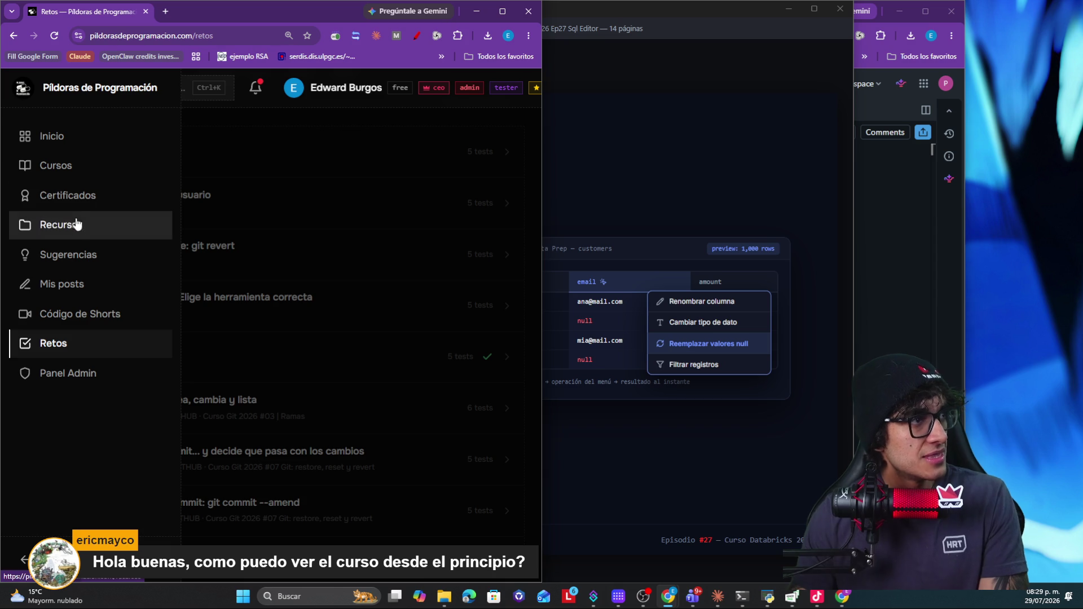
{"action": "left_click", "coordinate": [77, 197]}
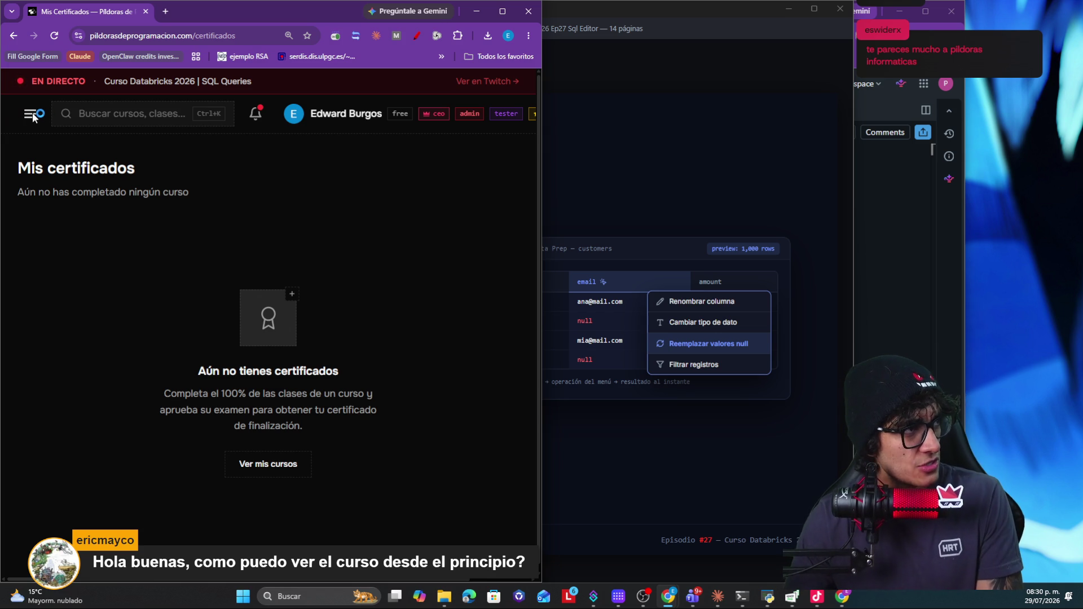
Step: Return from the certificates page to the Cursos catalogue via the navigation menu
{"action": "left_click", "coordinate": [34, 115]}
{"action": "left_click", "coordinate": [69, 161]}
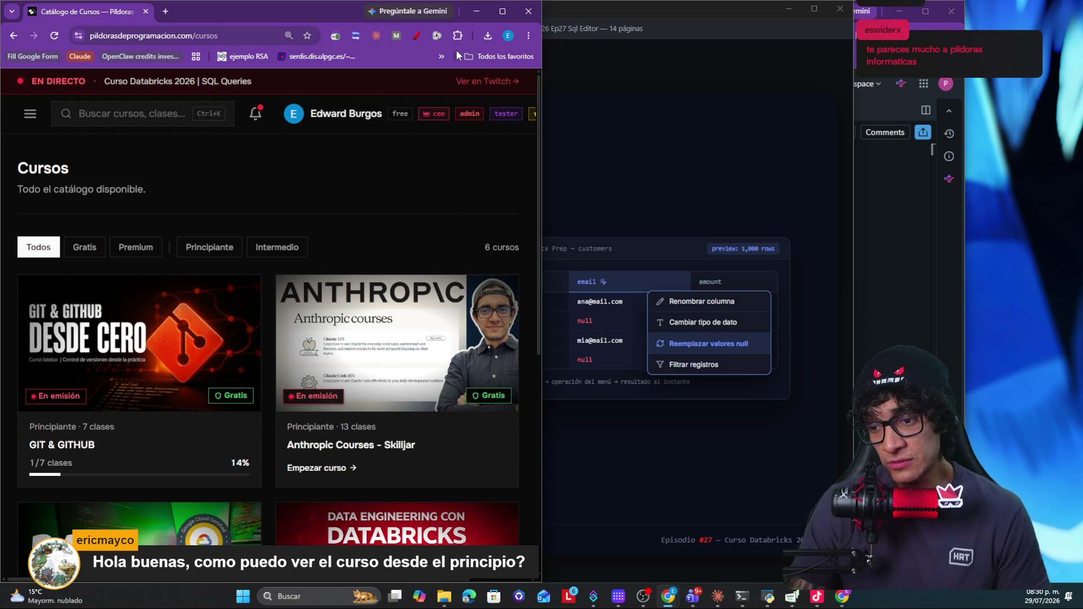
Step: Minimise the browser so the Visual Data Prep slide shows again
{"action": "left_click", "coordinate": [477, 11]}
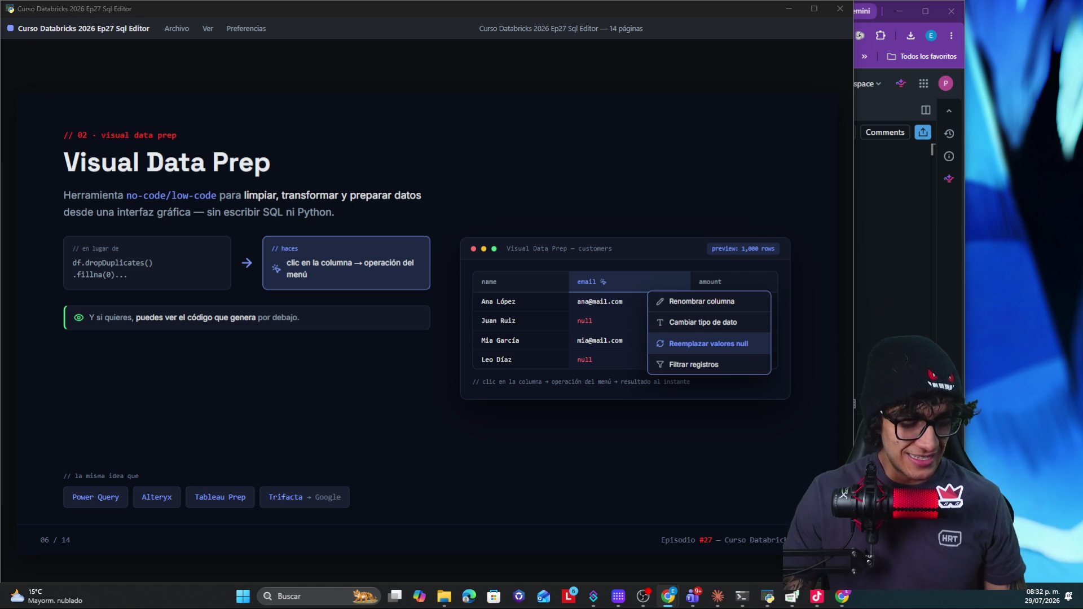
{"action": "key", "text": "Right"}
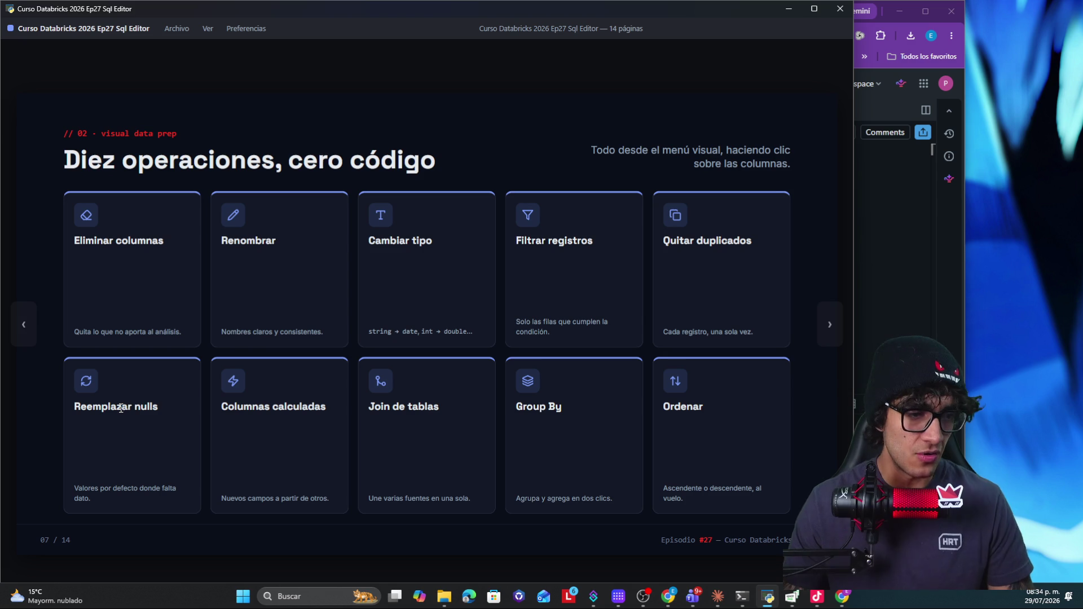
Step: Advance the slides through 'why use visual data prep' to slide 9 on Genie Agents
{"action": "key", "text": "Right"}
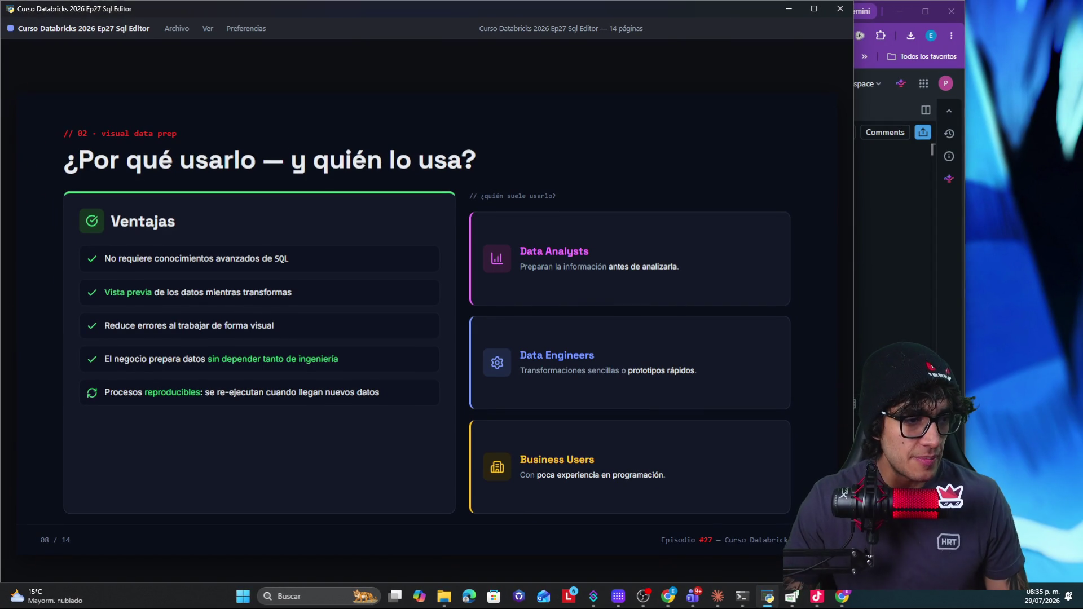
{"action": "key", "text": "Right"}
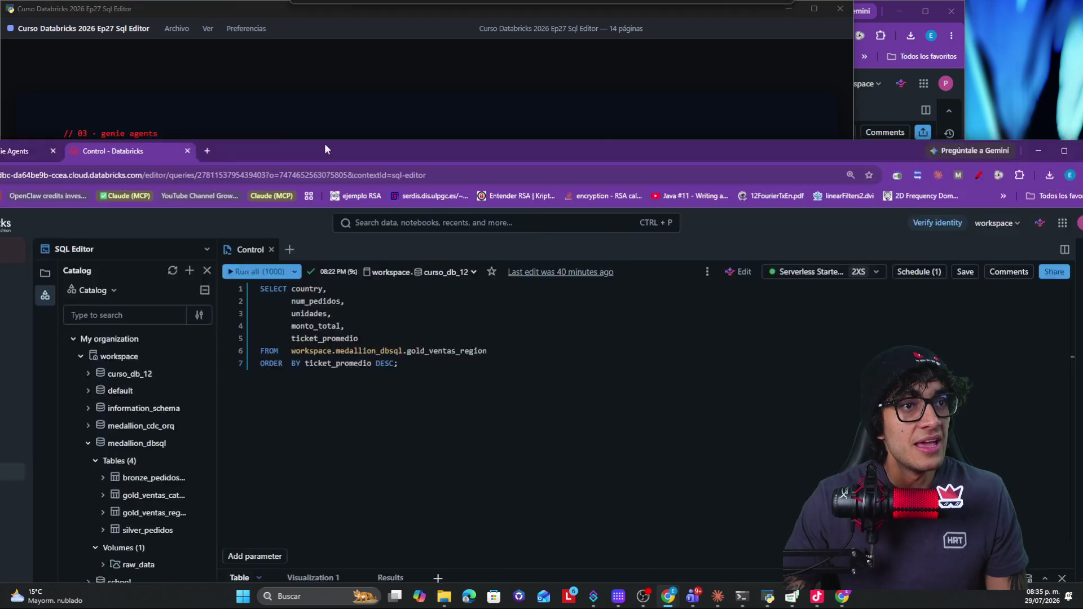
Step: Snap the Databricks browser window to the left half of the screen
{"action": "mouse_move", "coordinate": [325, 143]}
{"action": "left_mouse_down"}
{"action": "mouse_move", "coordinate": [521, 30]}
{"action": "mouse_move", "coordinate": [563, 38]}
{"action": "left_mouse_up"}
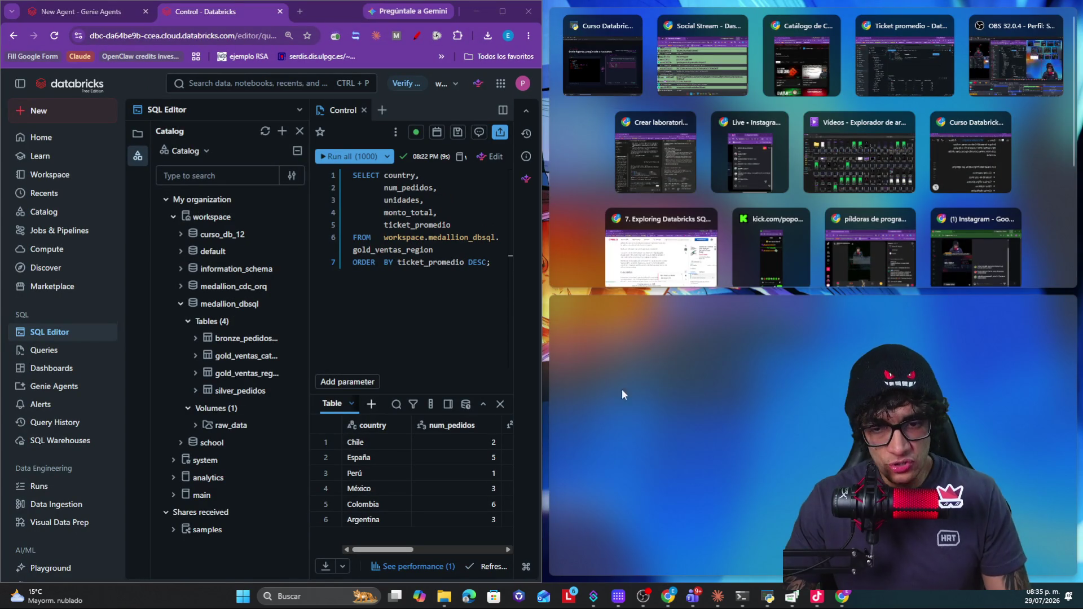
Step: Widen the browser window over the slides and bring up the new-item choices in the SQL Editor
{"action": "left_click", "coordinate": [620, 406]}
{"action": "left_click_drag", "start_coordinate": [545, 368], "coordinate": [857, 346]}
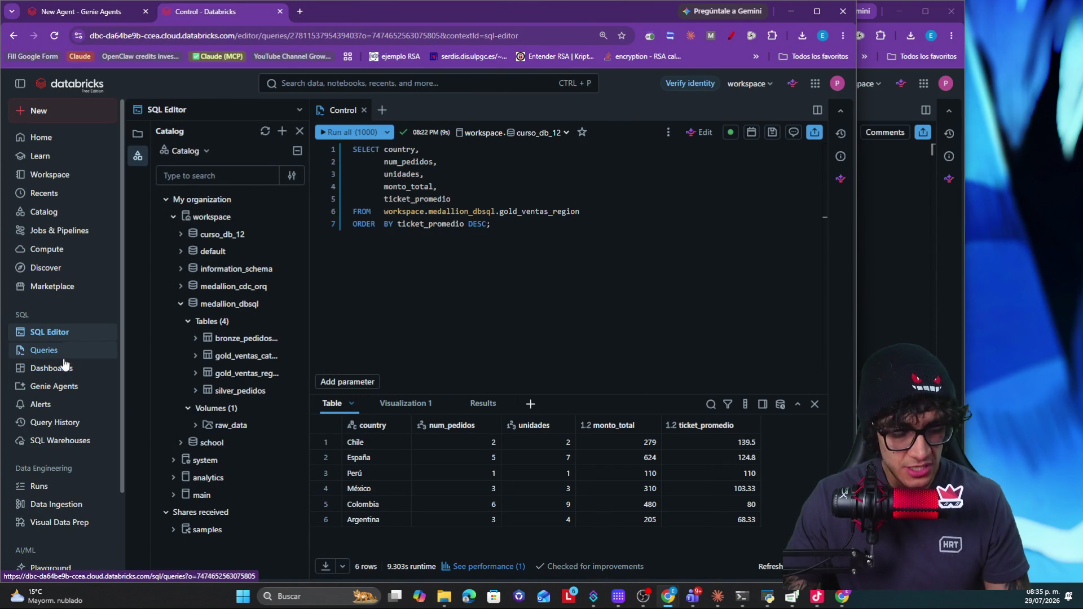
{"action": "left_click", "coordinate": [67, 335]}
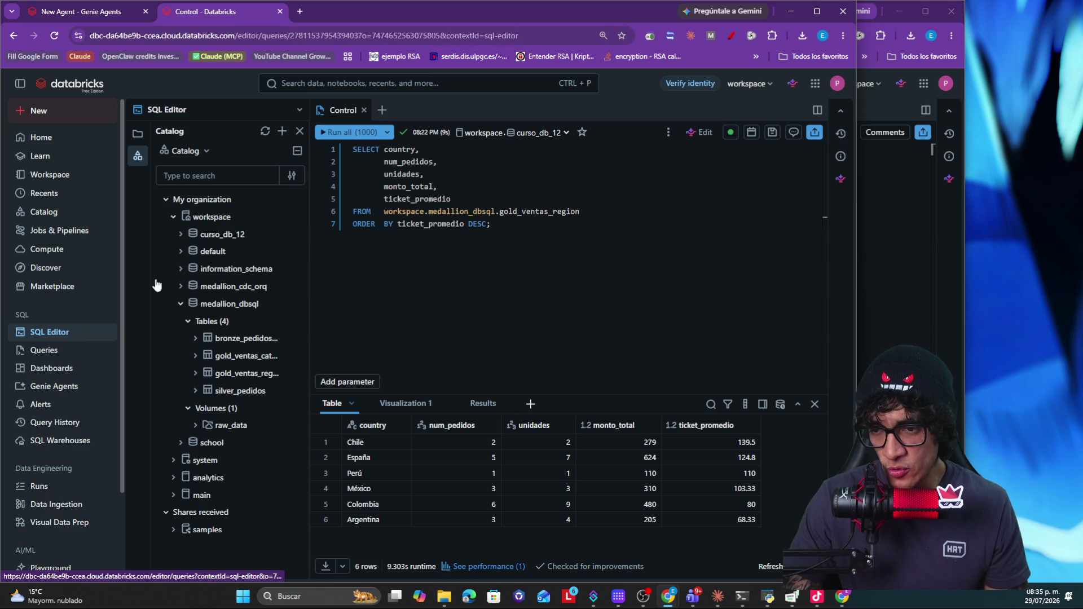
{"action": "left_click", "coordinate": [383, 112]}
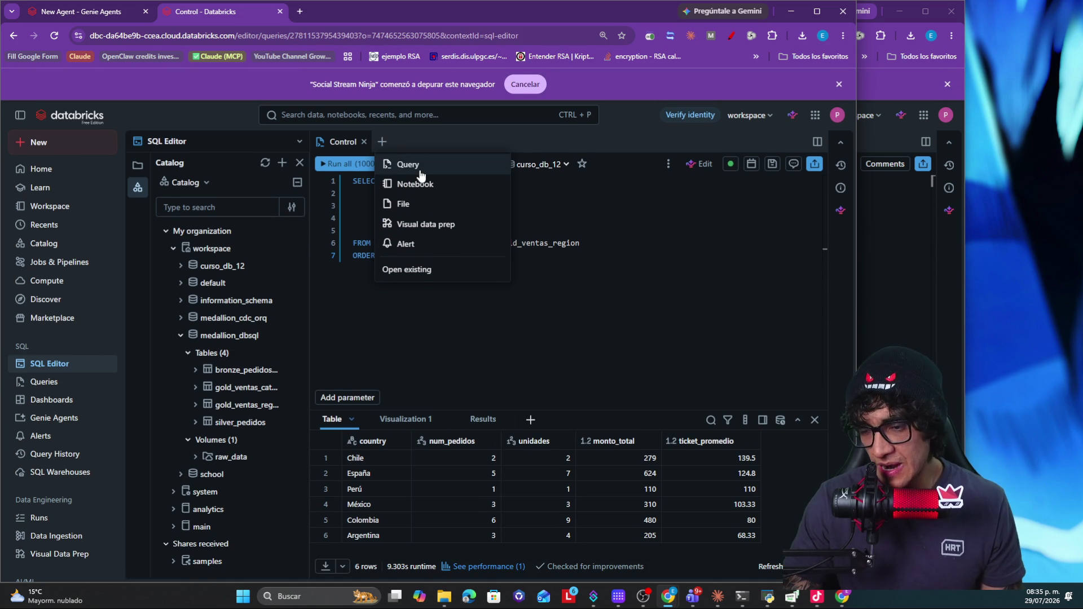
Step: Create a new Visual data prep flow with a source node, zoomed out to see the canvas
{"action": "left_click", "coordinate": [427, 226]}
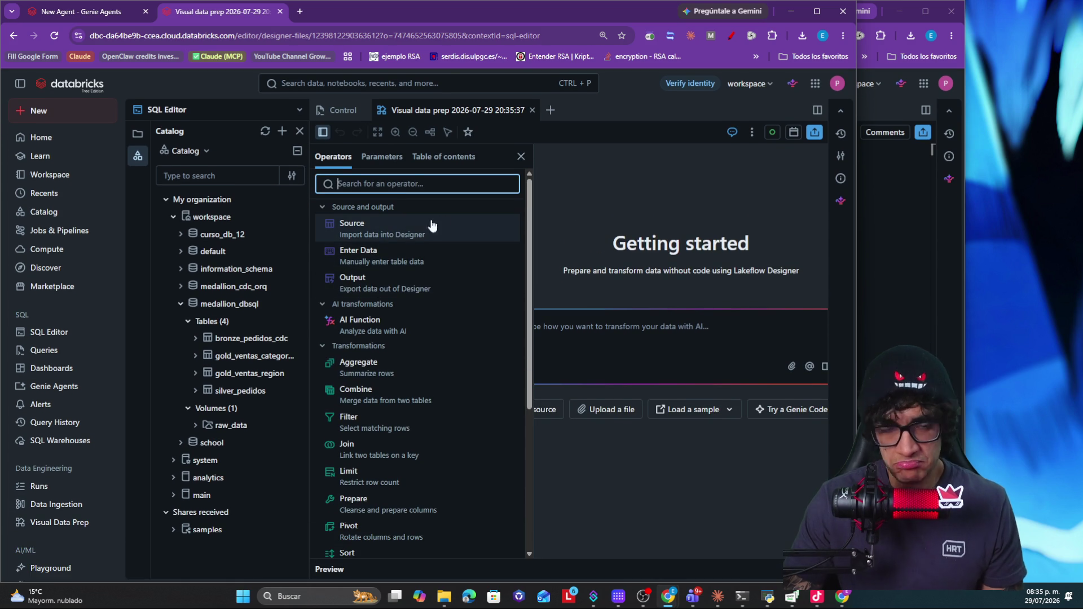
{"action": "left_click", "coordinate": [404, 234]}
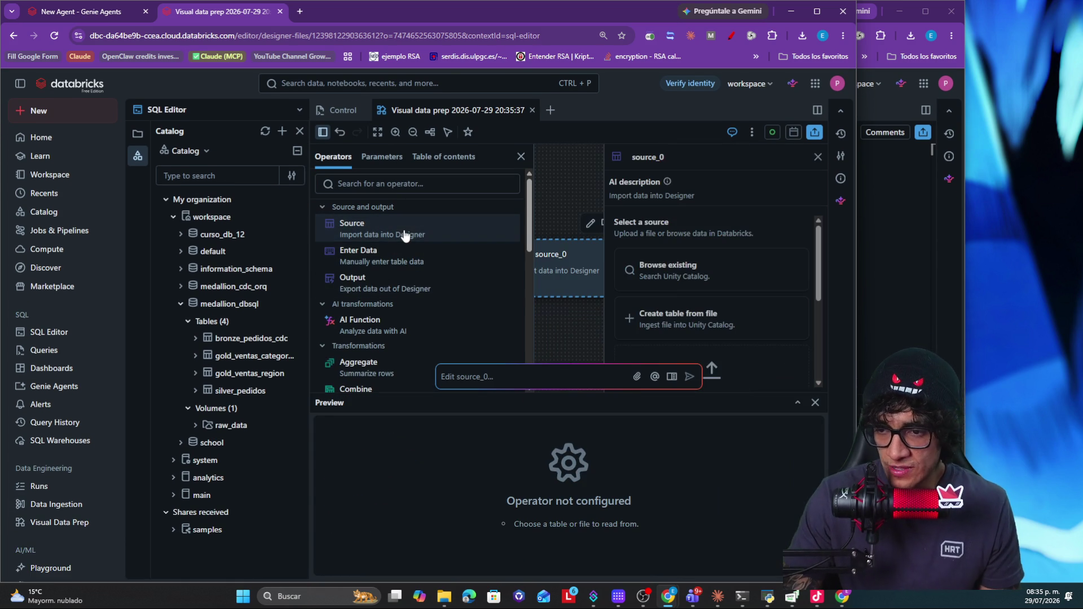
{"action": "key", "text": "ctrl+minus"}
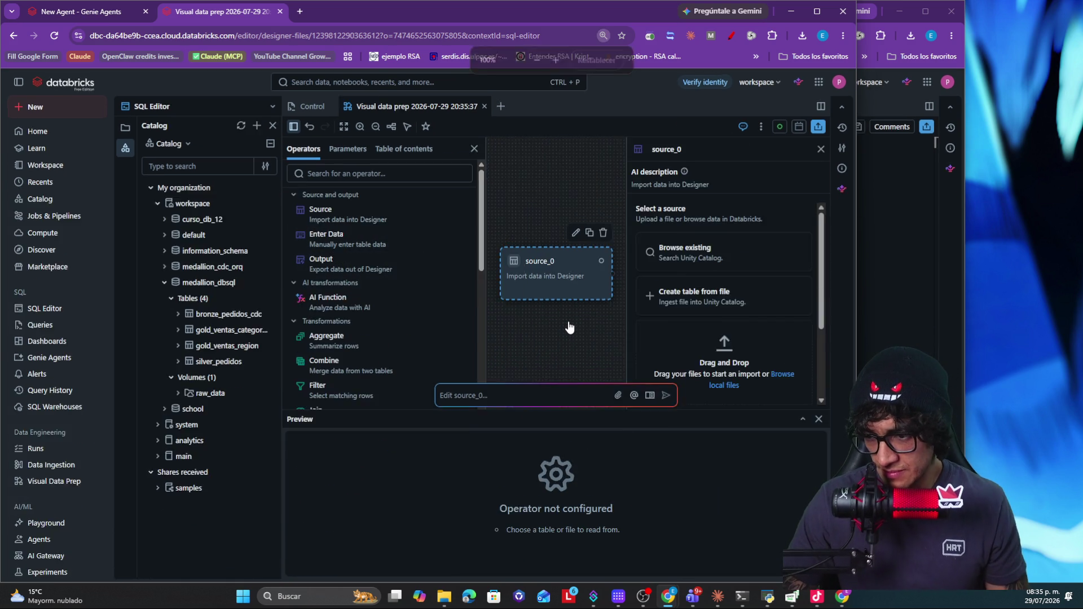
{"action": "key", "text": "ctrl+minus"}
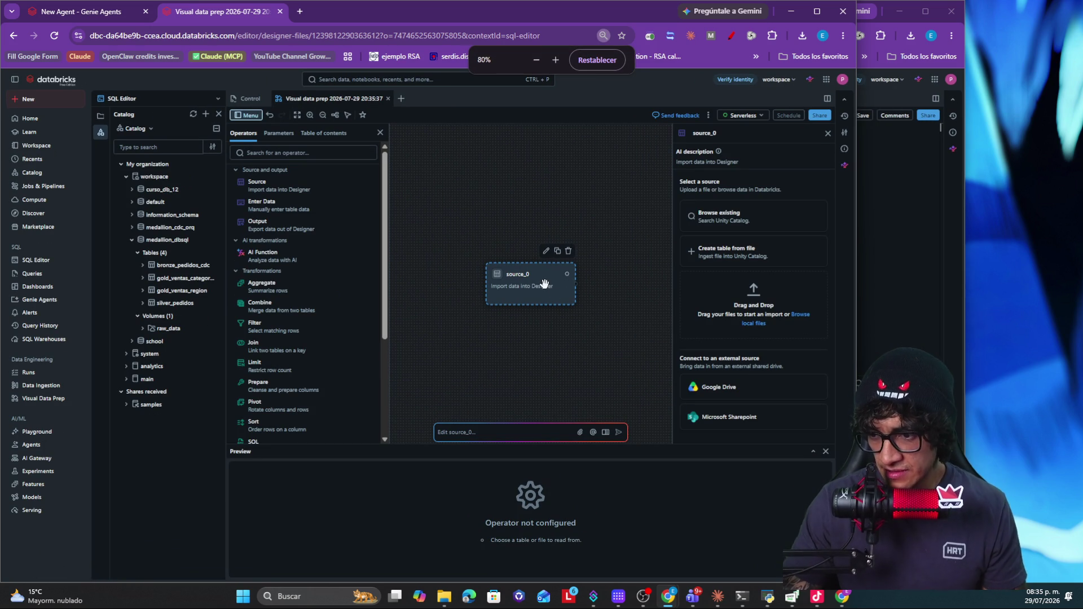
{"action": "left_click_drag", "start_coordinate": [531, 284], "coordinate": [455, 254]}
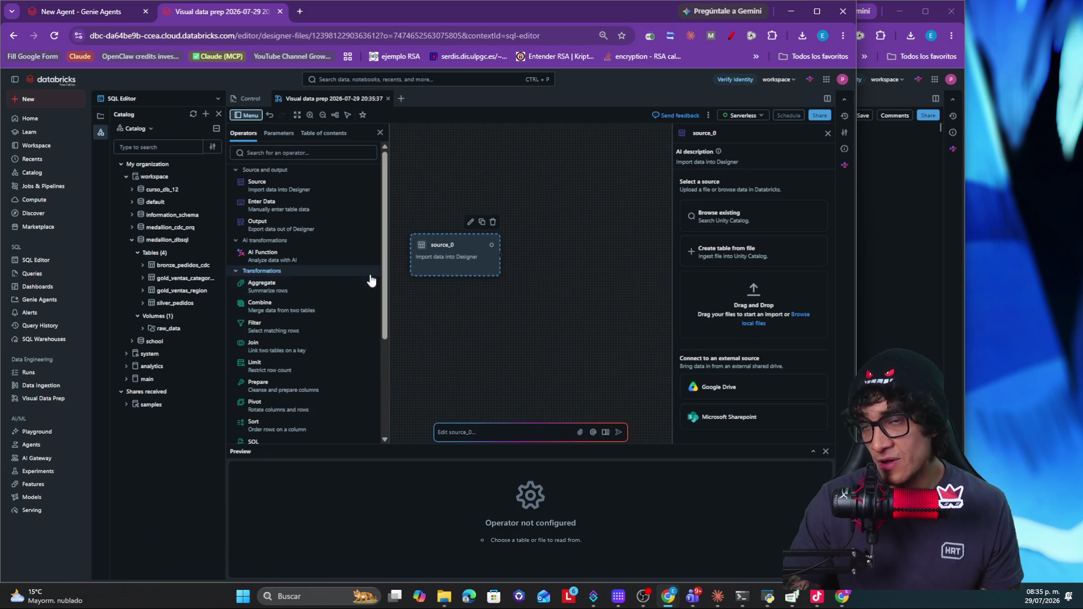
{"action": "scroll", "coordinate": [264, 278], "scroll_direction": "down", "scroll_amount": 1}
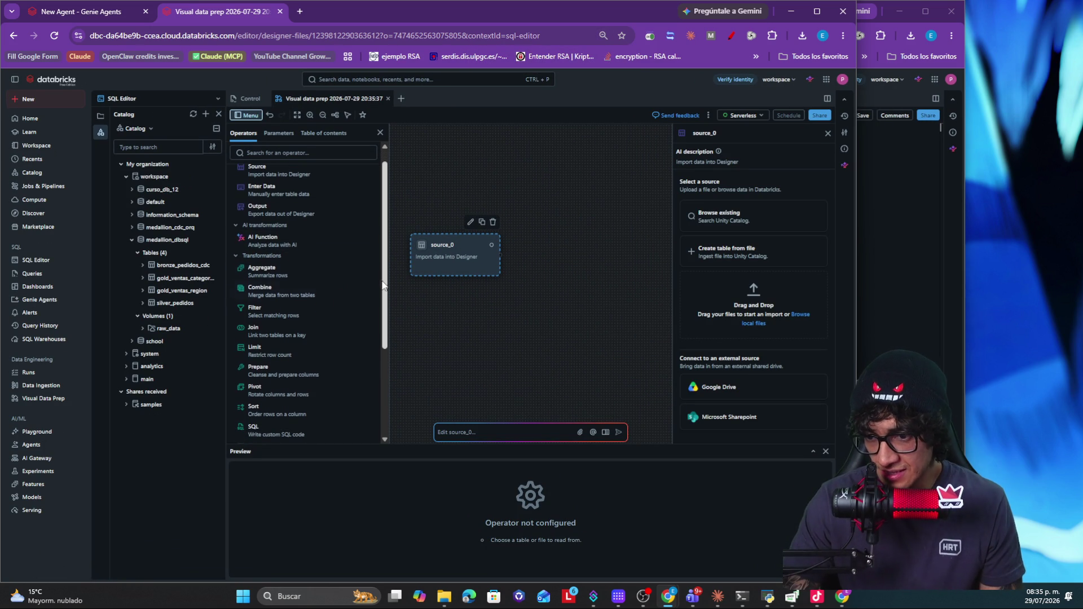
Step: Add an Aggregate step connected to source_0 and tidy the node layout
{"action": "mouse_move", "coordinate": [264, 278]}
{"action": "left_mouse_down"}
{"action": "mouse_move", "coordinate": [592, 258]}
{"action": "mouse_move", "coordinate": [423, 311]}
{"action": "mouse_move", "coordinate": [630, 330]}
{"action": "left_mouse_up"}
{"action": "mouse_move", "coordinate": [635, 337]}
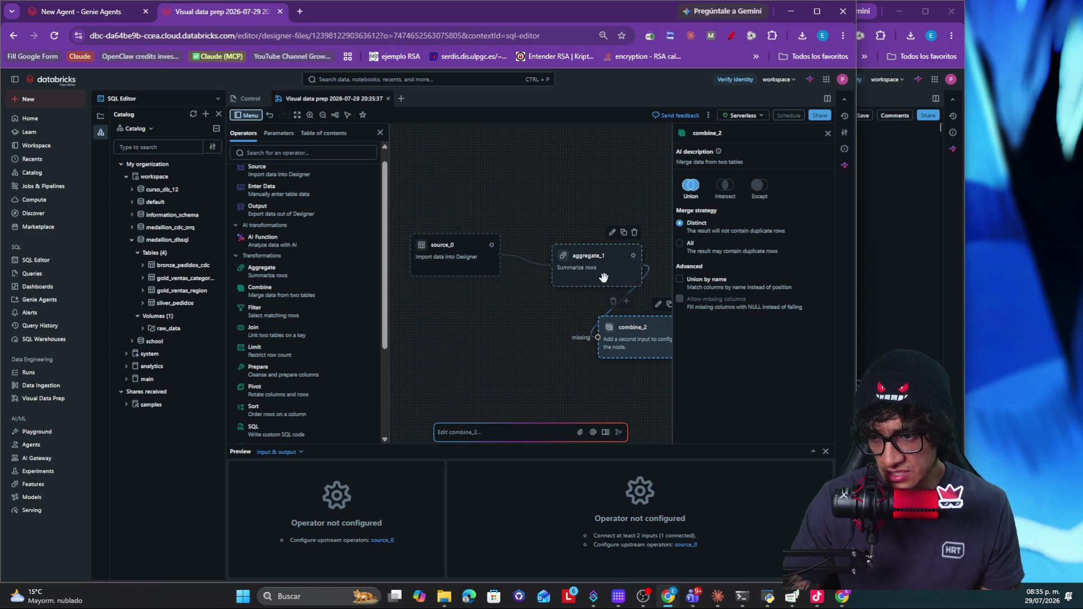
{"action": "left_click_drag", "start_coordinate": [478, 256], "coordinate": [458, 247]}
Step: Add a new aggregation to aggregate_1 with CONCAT as its function, then return to the slides
{"action": "left_click_drag", "start_coordinate": [601, 270], "coordinate": [554, 258]}
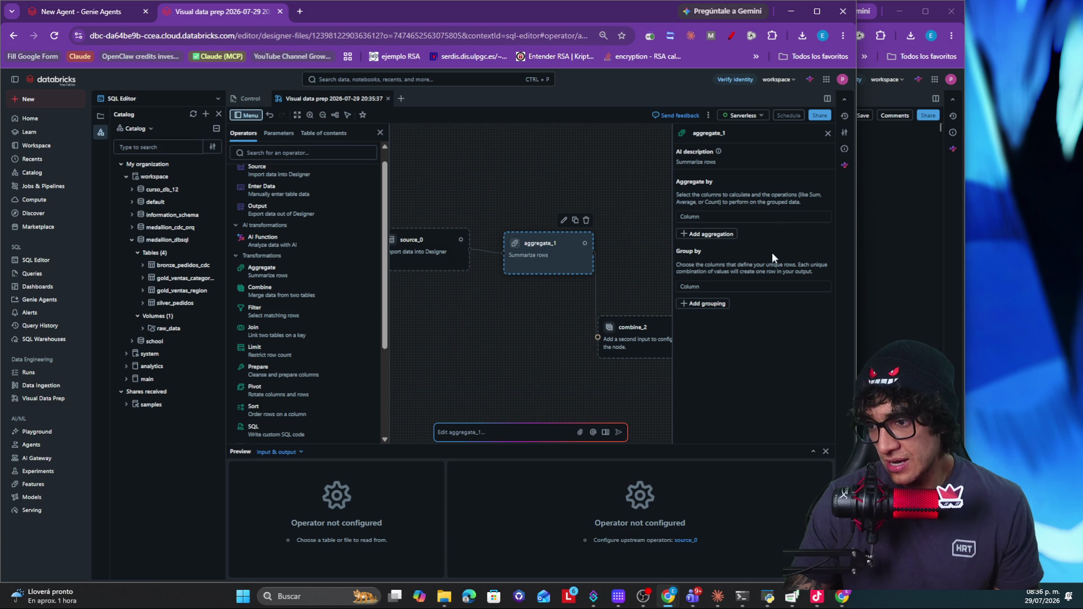
{"action": "left_click", "coordinate": [711, 234]}
{"action": "left_click", "coordinate": [583, 298]}
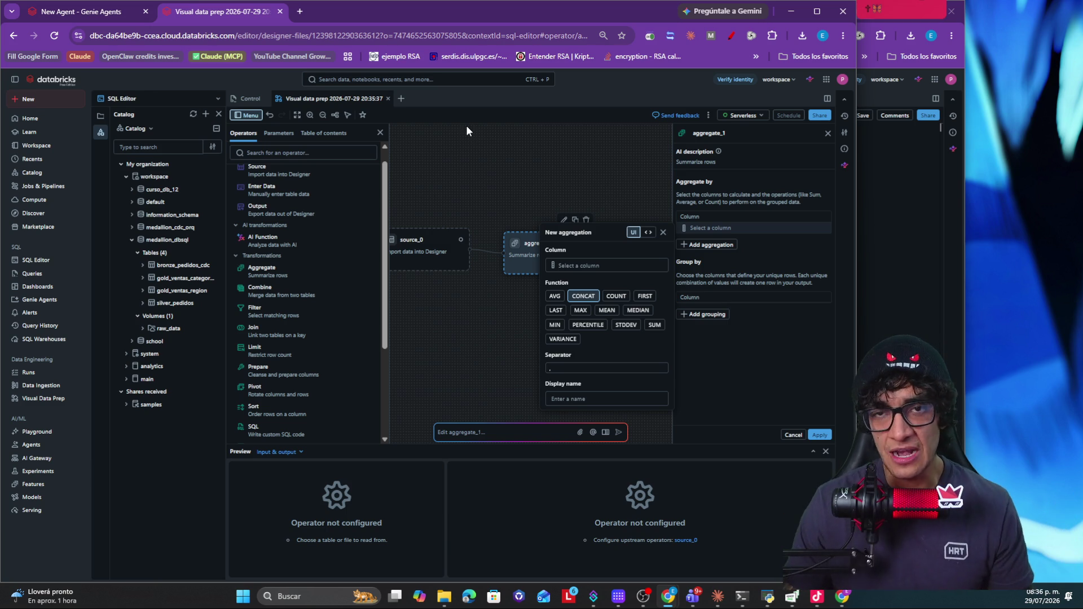
{"action": "key", "text": "alt+Tab"}
Step: Land the presentation back on slide 9, Genie Agents, and switch away from the viewer
{"action": "key", "text": "Right"}
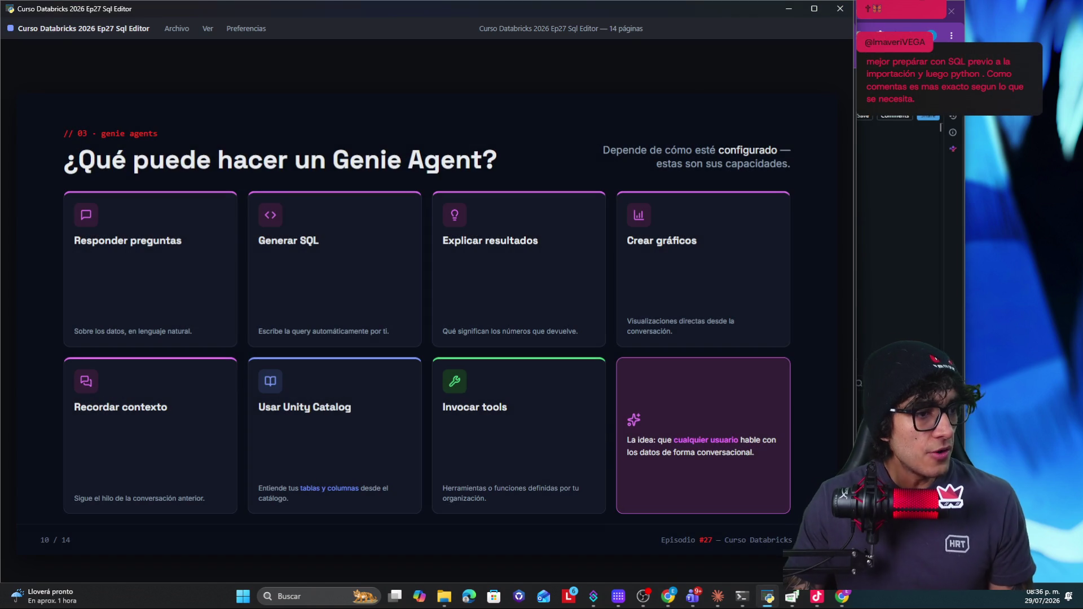
{"action": "key", "text": "Left"}
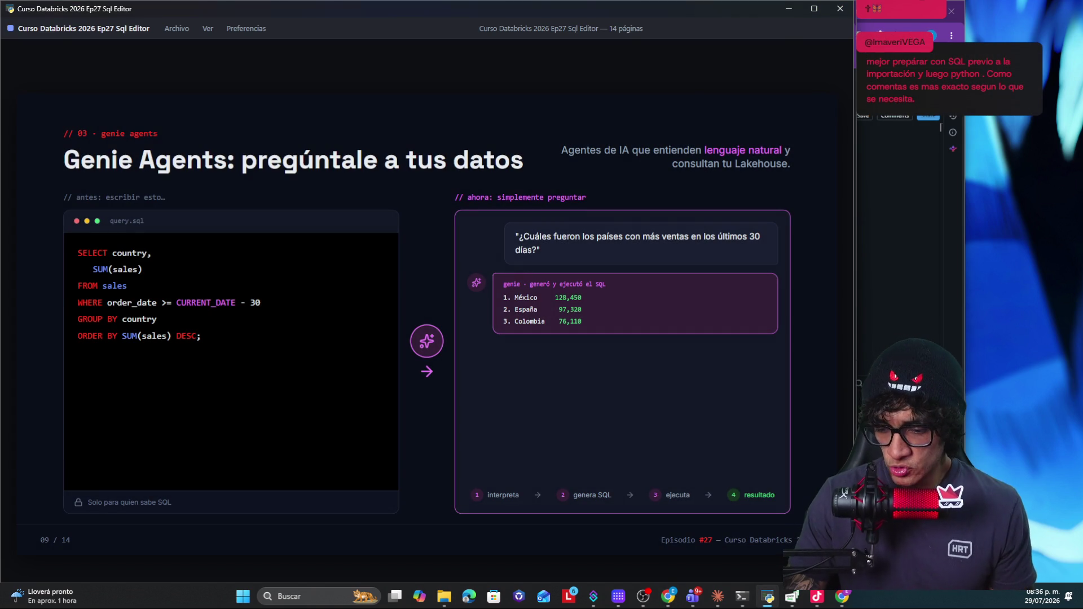
{"action": "key", "text": "alt+Tab"}
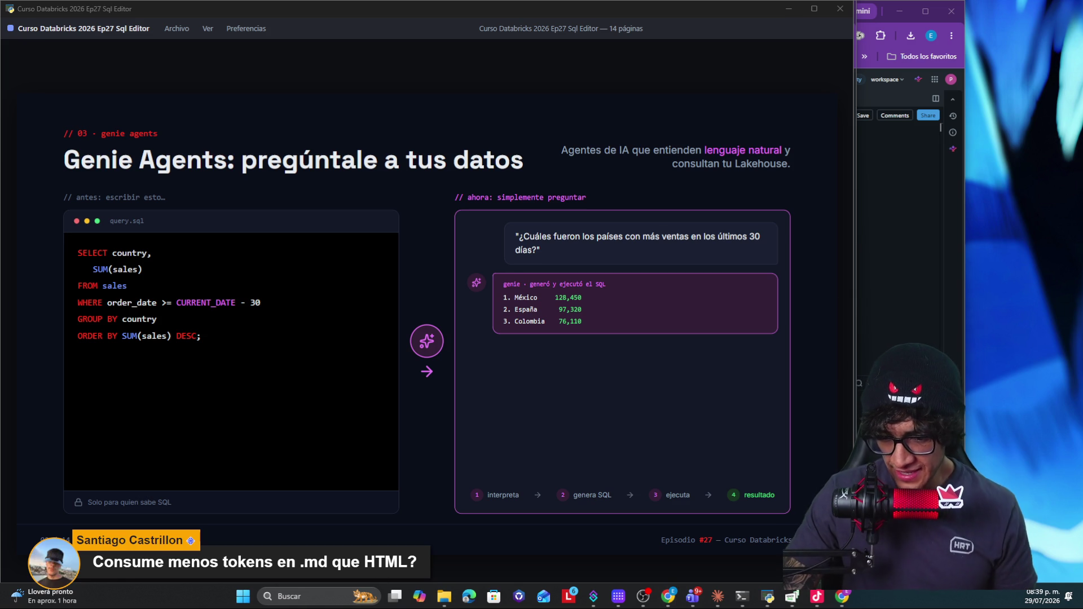
Step: Show the desktop, then bring the Databricks Ticket promedio query window back up
{"action": "key", "text": "super+d"}
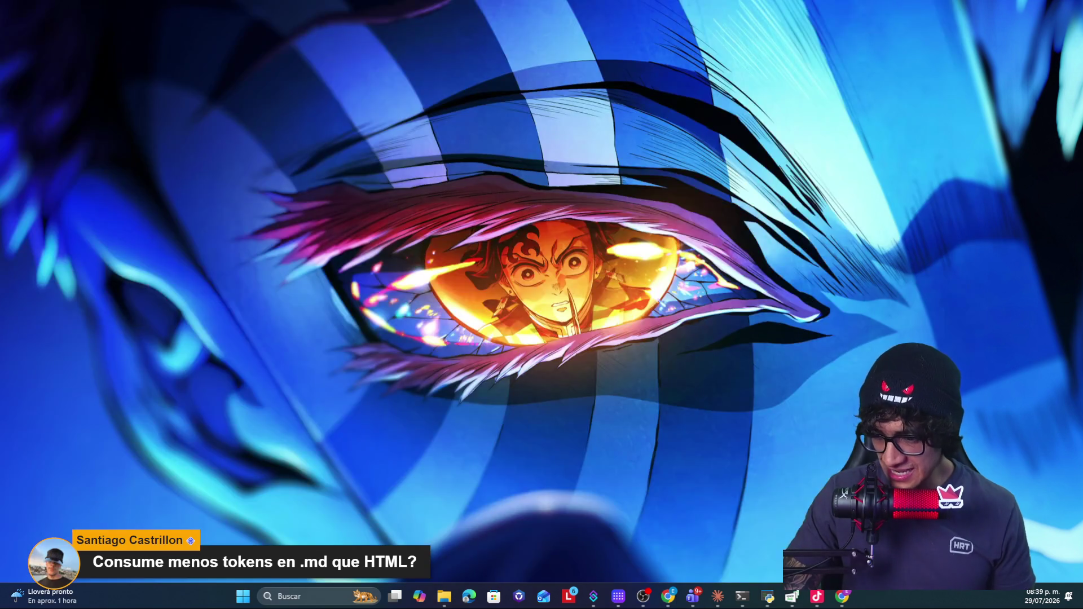
{"action": "left_click", "coordinate": [668, 596]}
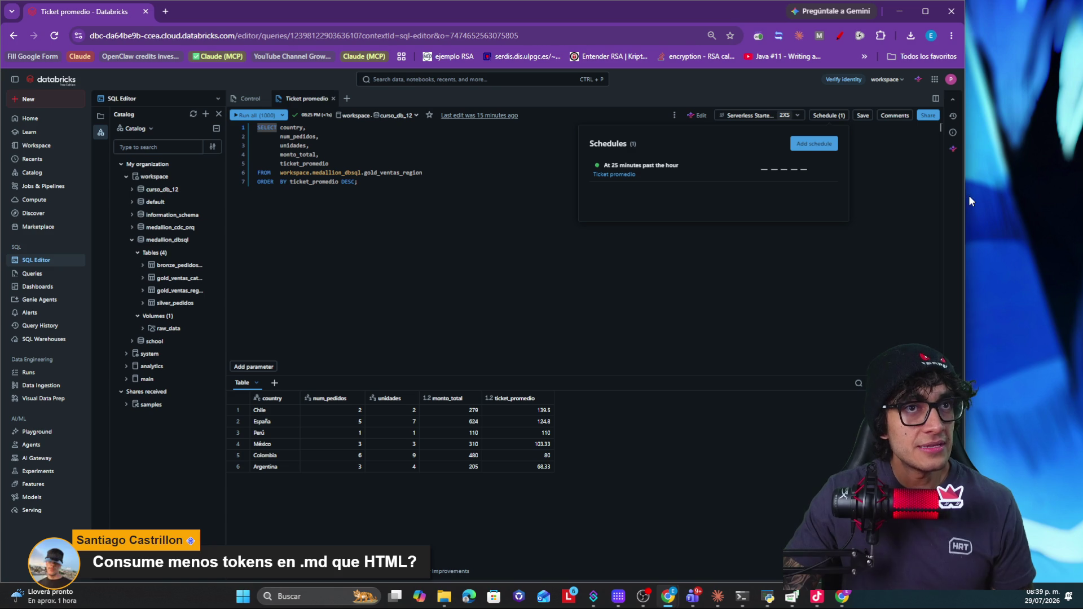
Step: Narrow the browser window and bring up the developer tools on the Ticket promedio page
{"action": "left_click_drag", "start_coordinate": [967, 197], "coordinate": [826, 281]}
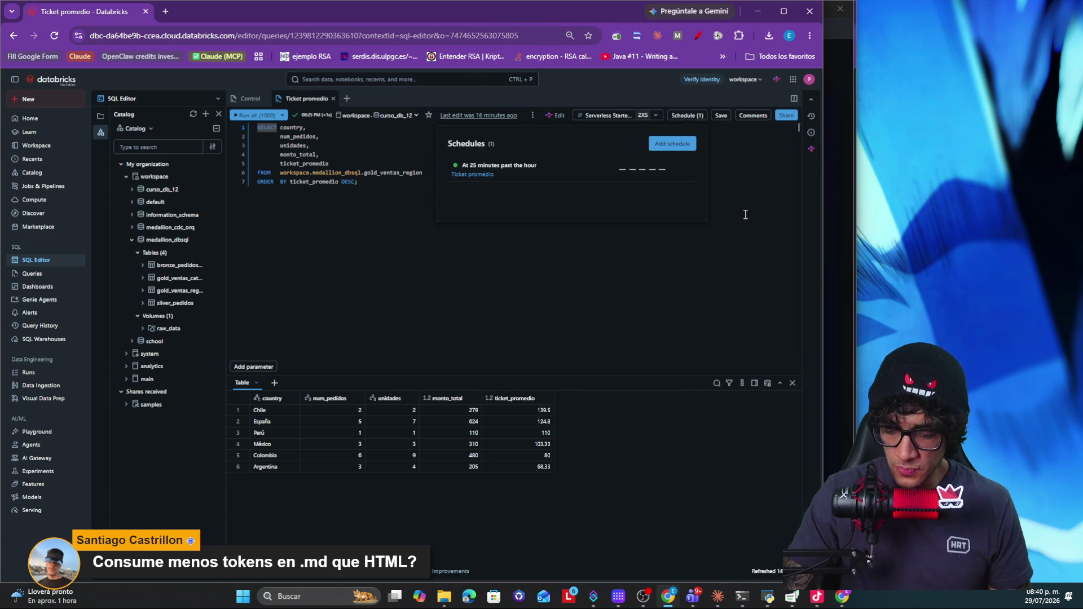
{"action": "key", "text": "F12"}
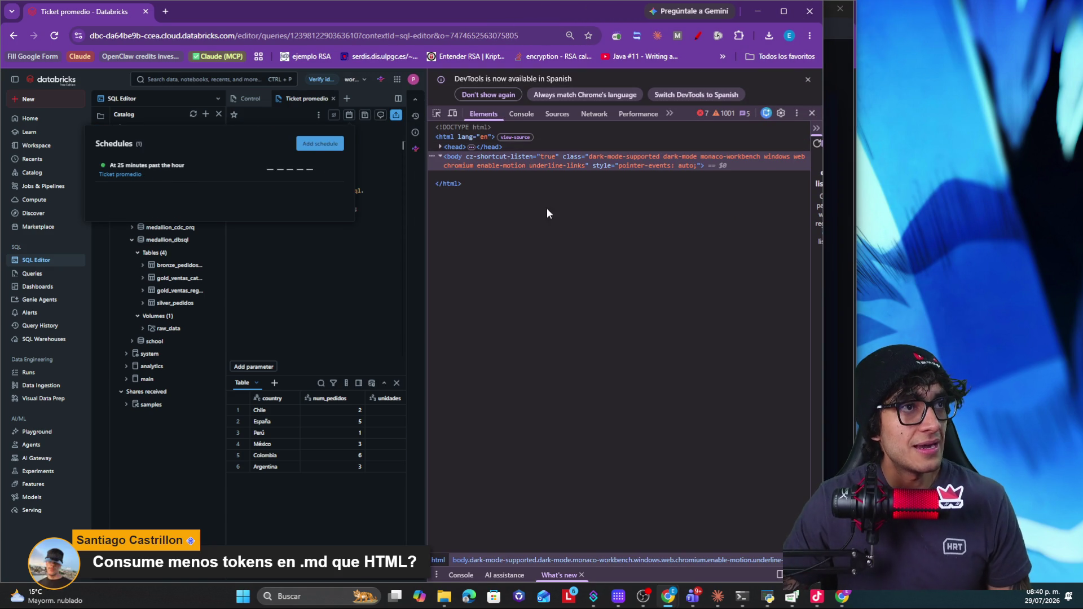
{"action": "scroll", "coordinate": [500, 258], "scroll_direction": "down", "scroll_amount": 2}
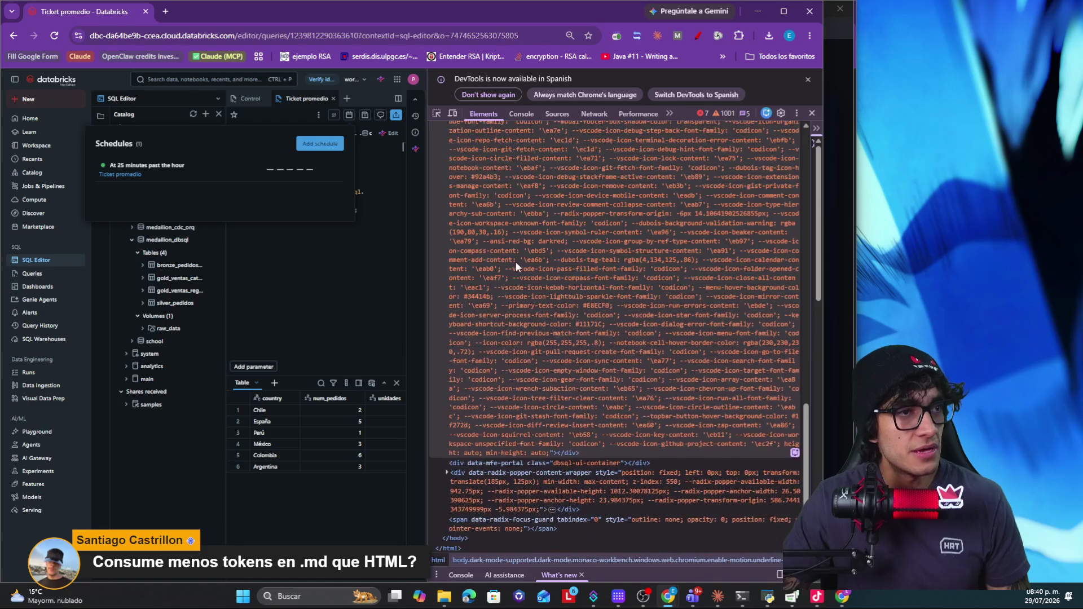
{"action": "scroll", "coordinate": [513, 262], "scroll_direction": "down", "scroll_amount": 3}
{"action": "scroll", "coordinate": [510, 262], "scroll_direction": "down", "scroll_amount": 3}
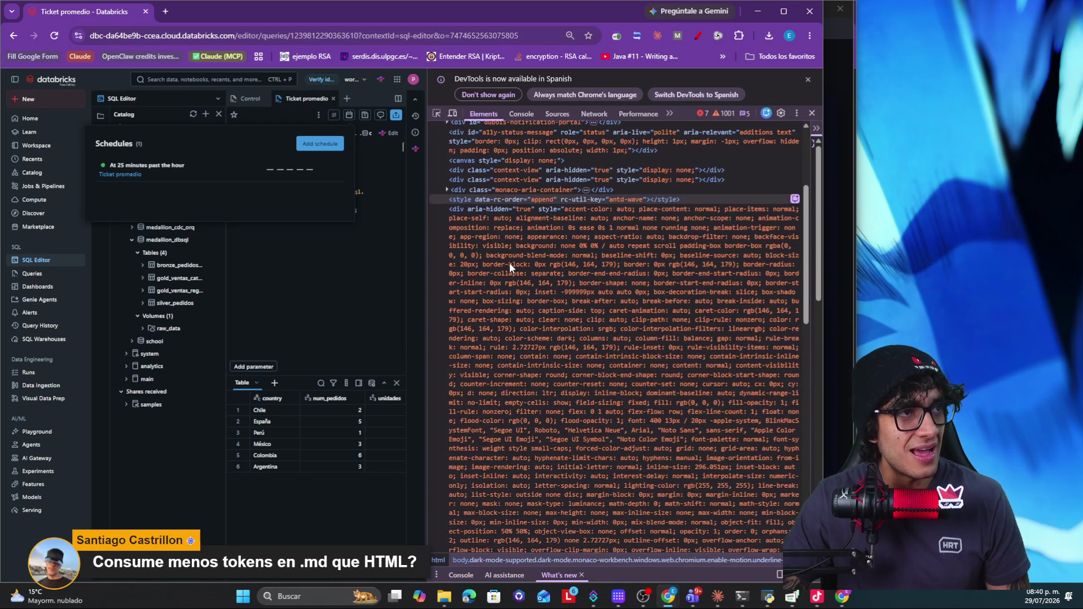
{"action": "scroll", "coordinate": [510, 263], "scroll_direction": "down", "scroll_amount": 5}
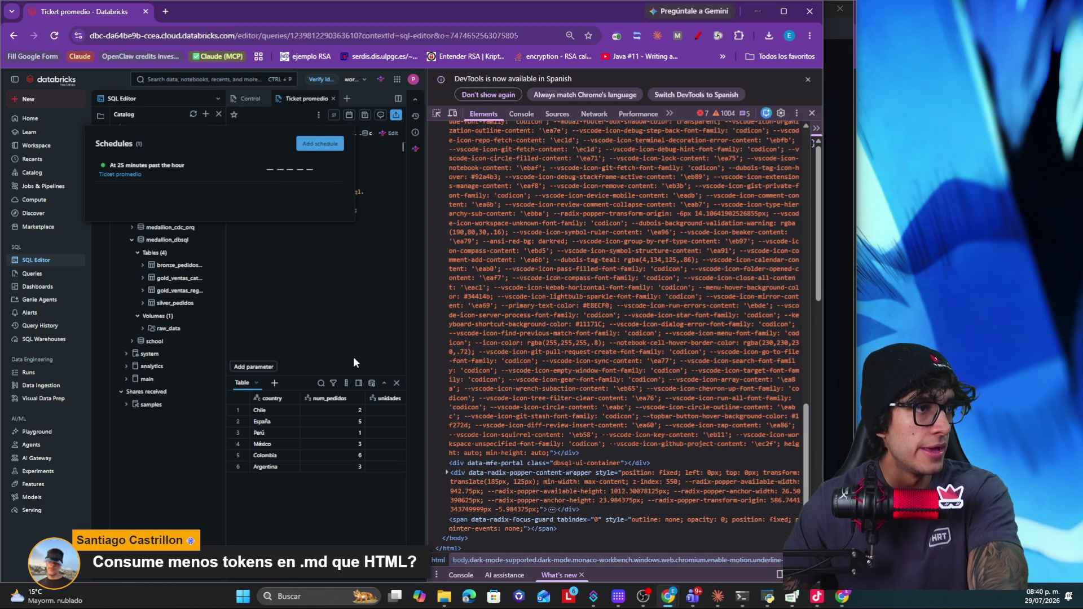
Step: Dismiss the Schedules popup and select the entire SQL query text
{"action": "left_click", "coordinate": [354, 362]}
{"action": "left_click_drag", "start_coordinate": [366, 207], "coordinate": [266, 146]}
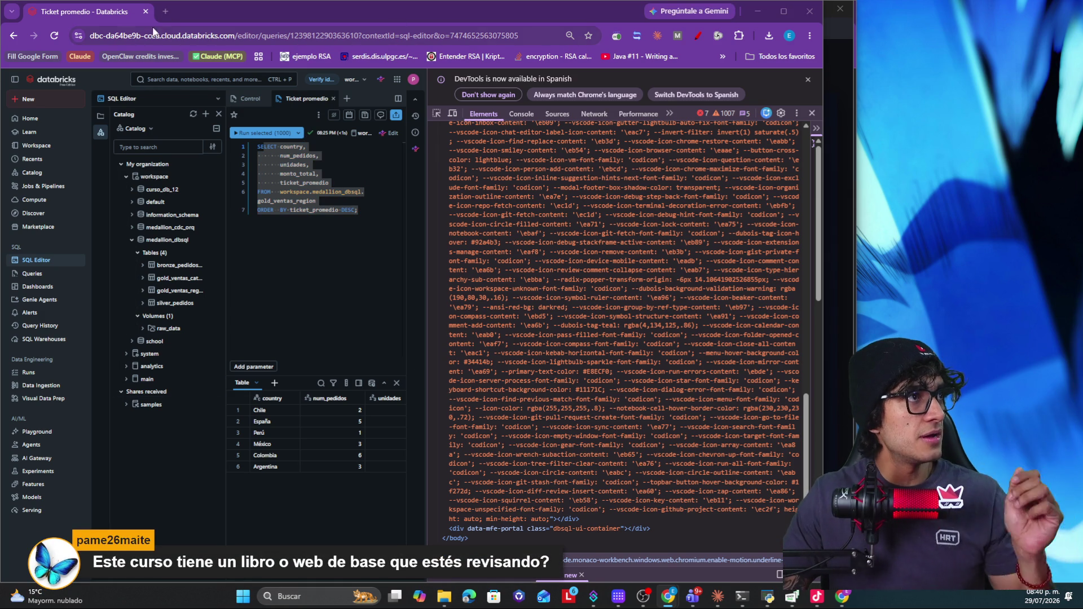
Step: Put the Databricks free-edition address in a new tab, then return to the Ticket promedio tab
{"action": "left_click", "coordinate": [168, 12]}
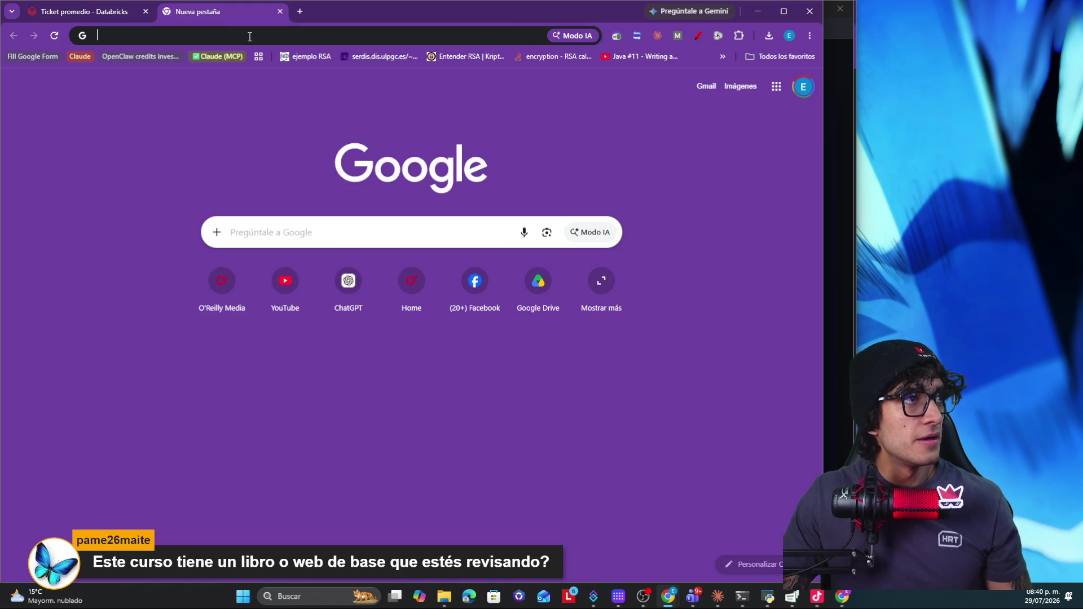
{"action": "left_click", "coordinate": [248, 36]}
{"action": "type", "text": "databricks.com/learn/free-edition"}
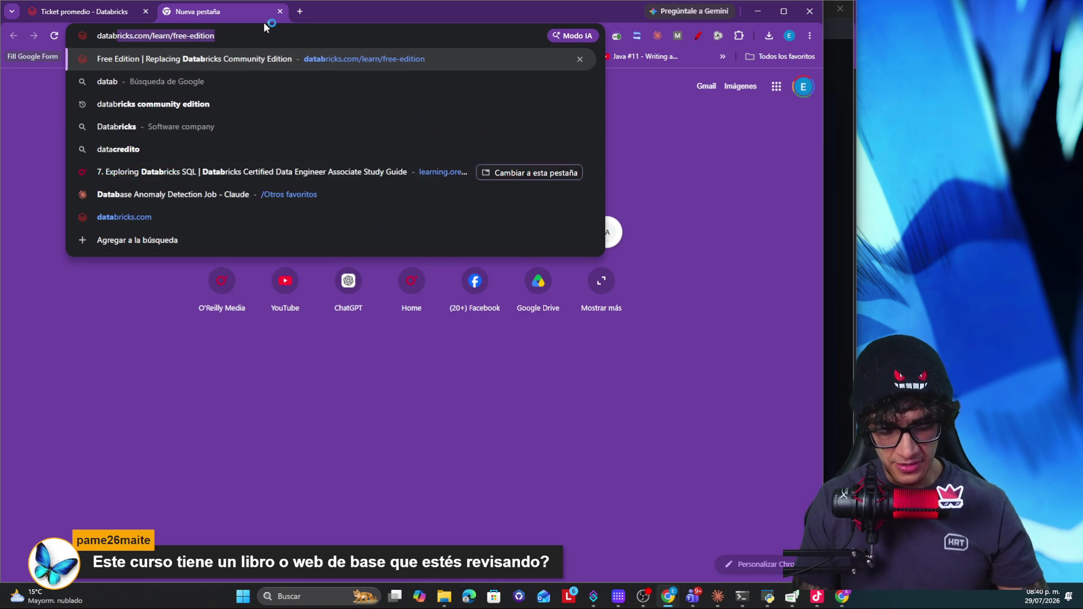
{"action": "type", "text": "i"}
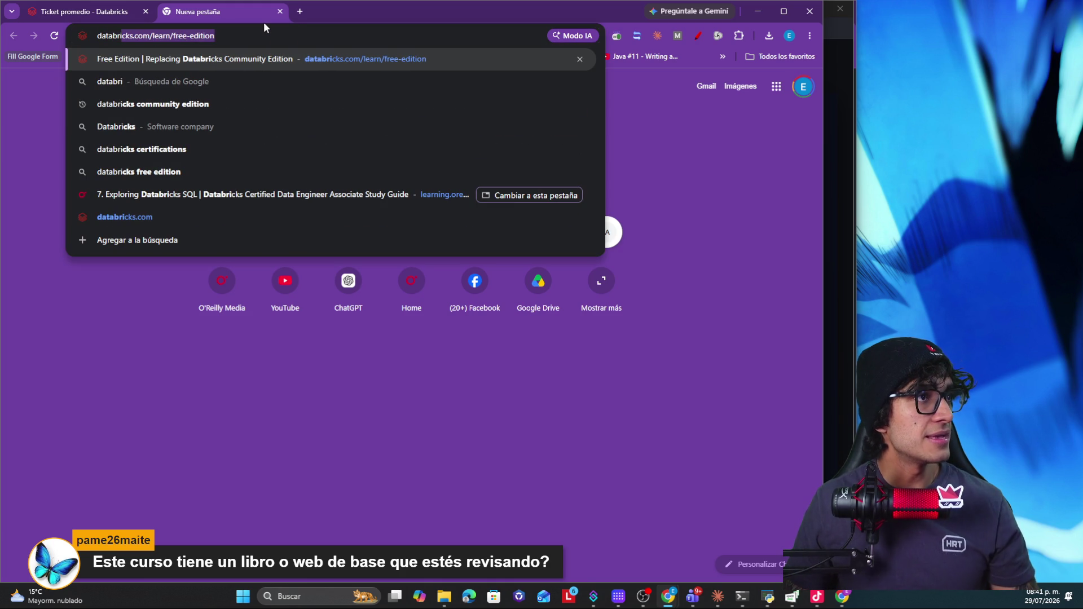
{"action": "mouse_move", "coordinate": [280, 172]}
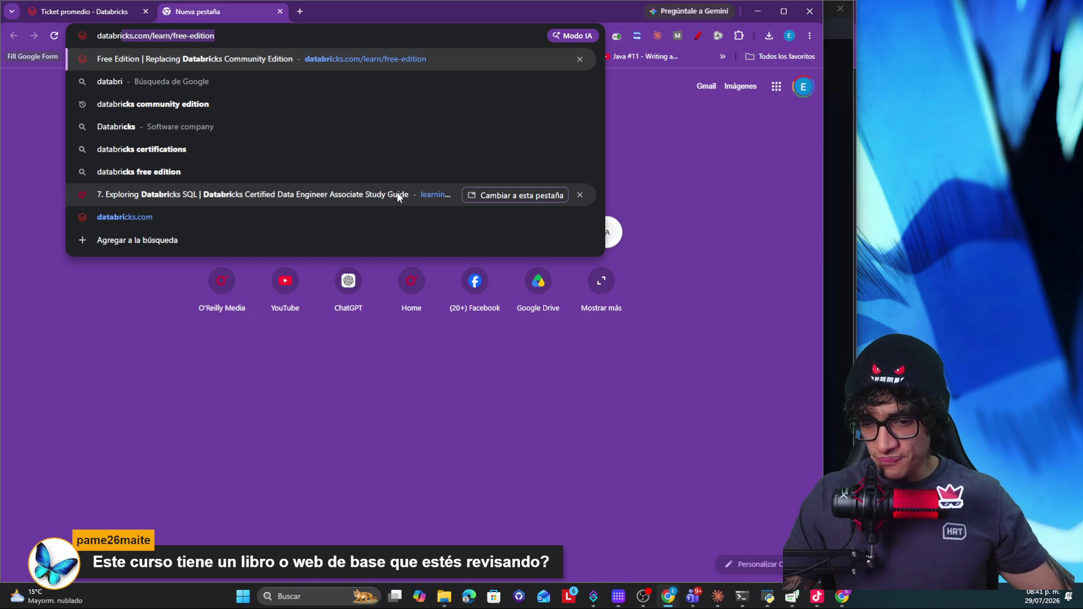
{"action": "left_click", "coordinate": [198, 344]}
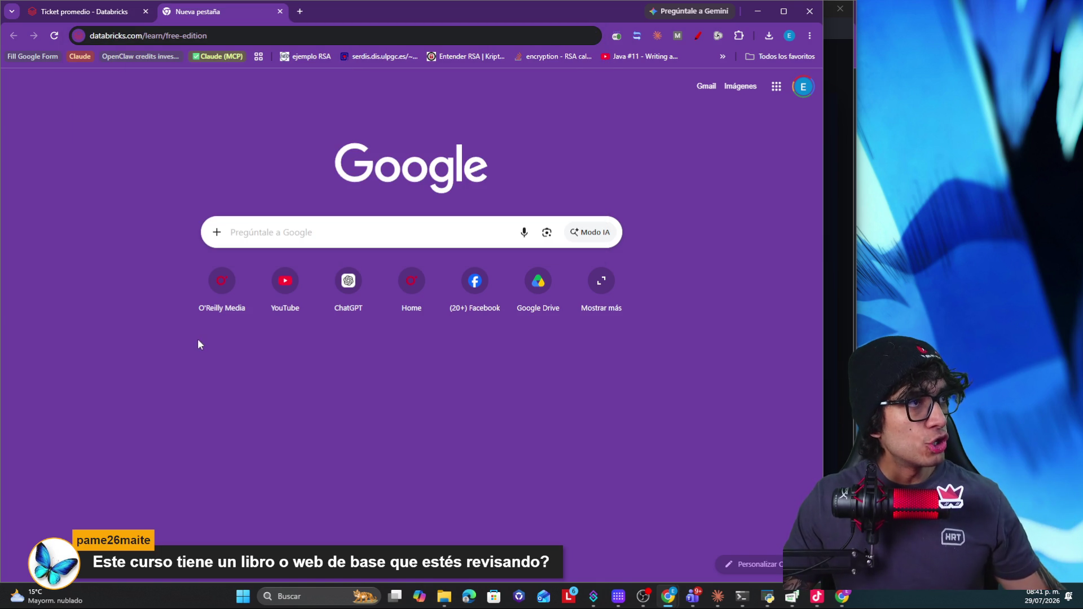
{"action": "key", "text": "ctrl+shift+Tab"}
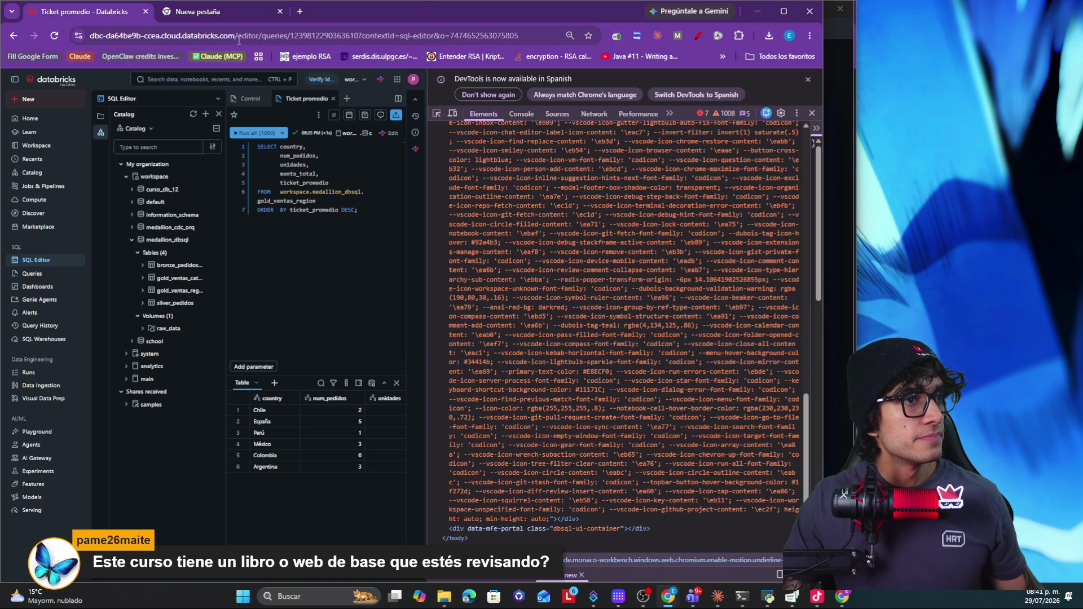
Step: Close the developer tools to show the full results table, then bring up the Genie Agents slide
{"action": "left_click", "coordinate": [809, 79]}
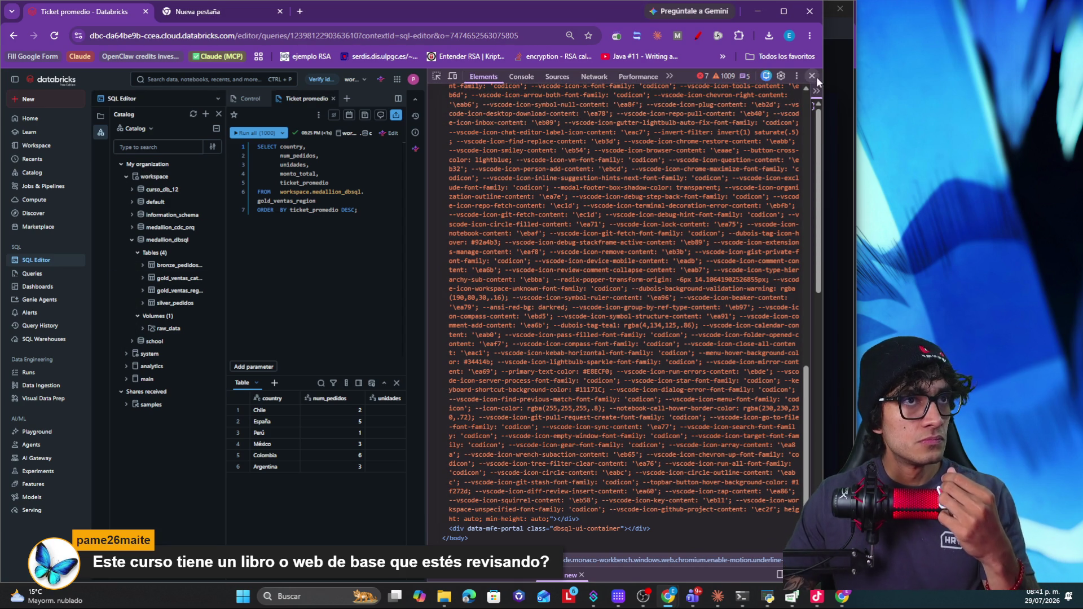
{"action": "left_click", "coordinate": [812, 76]}
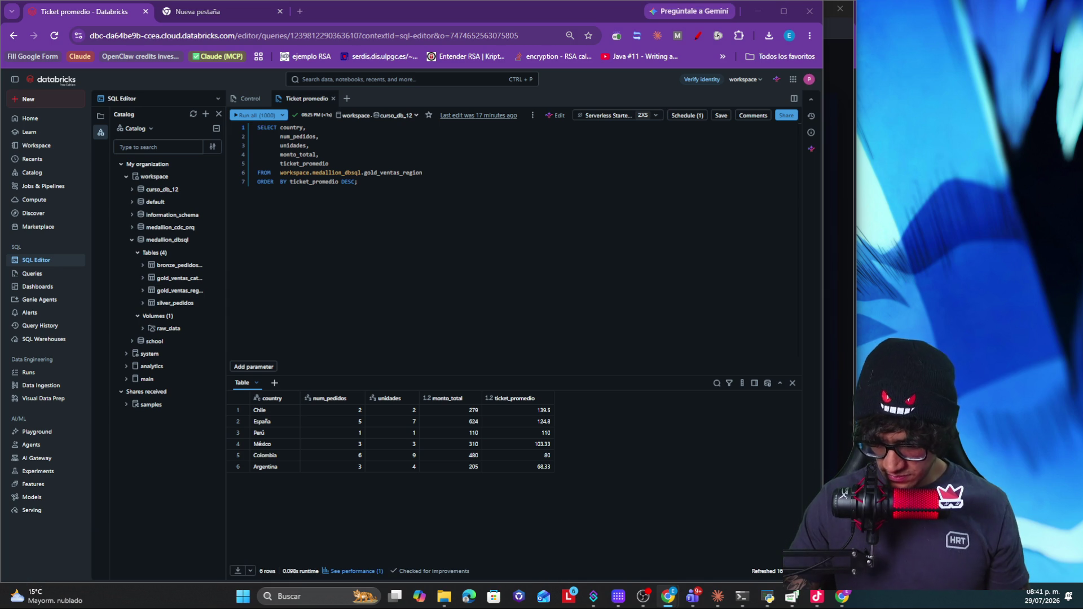
{"action": "key", "text": "alt+Tab"}
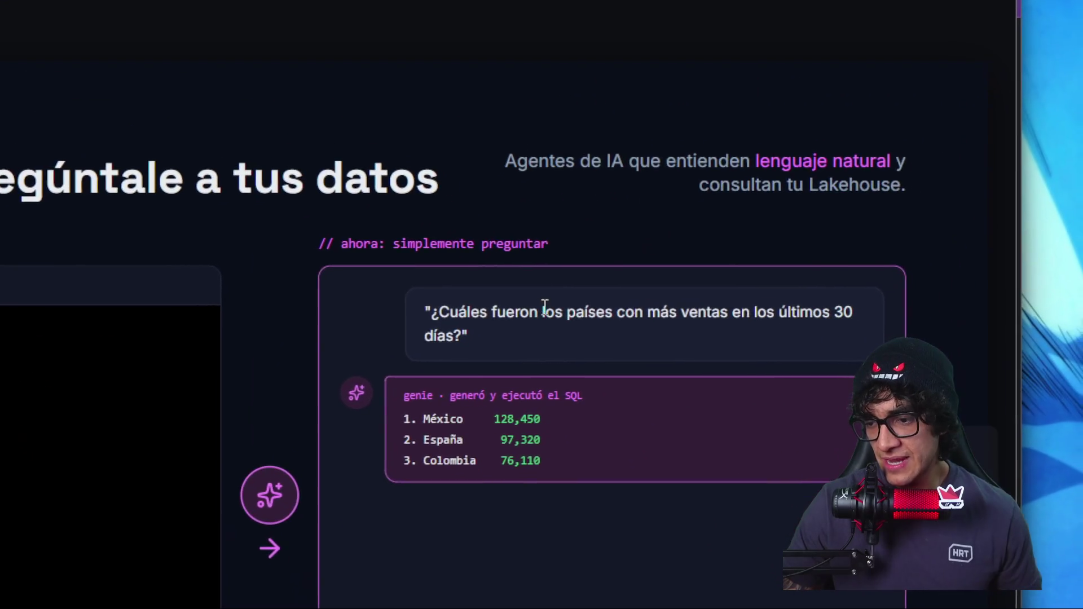
Step: Highlight the plain-language question and the full hand-written SQL query on the Genie Agents slide
{"action": "mouse_move", "coordinate": [535, 302]}
{"action": "left_mouse_down"}
{"action": "mouse_move", "coordinate": [555, 308]}
{"action": "mouse_move", "coordinate": [543, 316]}
{"action": "left_mouse_up"}
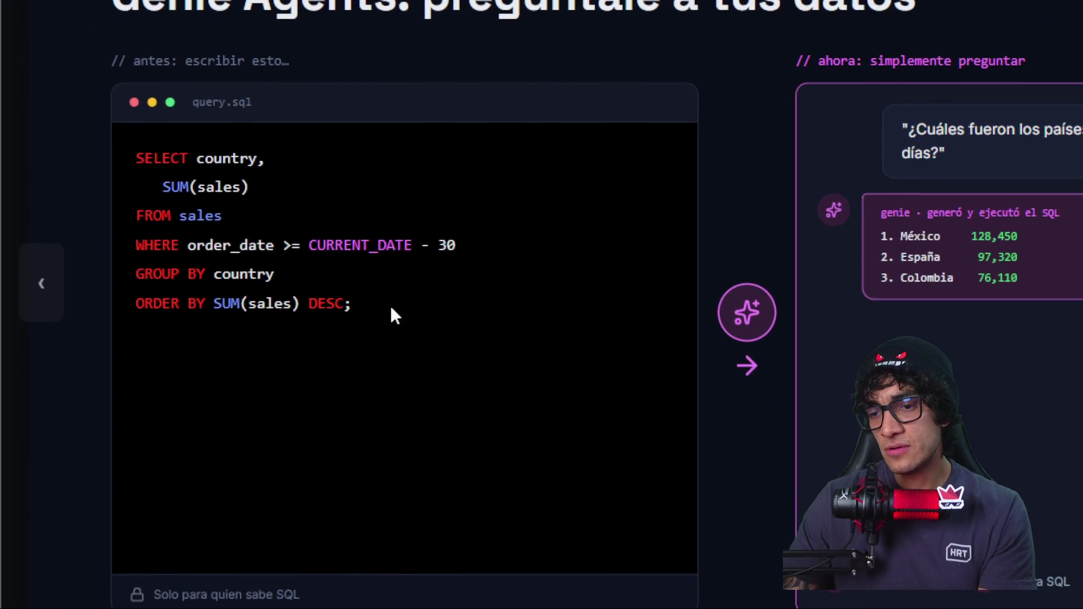
{"action": "left_click_drag", "start_coordinate": [390, 309], "coordinate": [123, 308]}
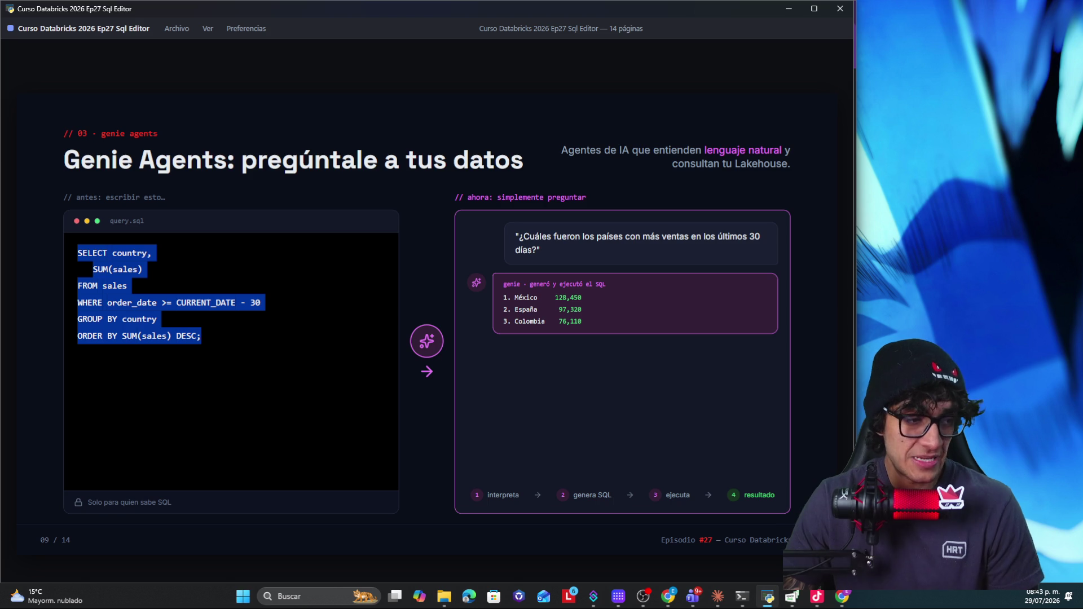
Step: Advance past the Genie capabilities slide to slide 11, “¿Cómo se configura?”
{"action": "key", "text": "Right"}
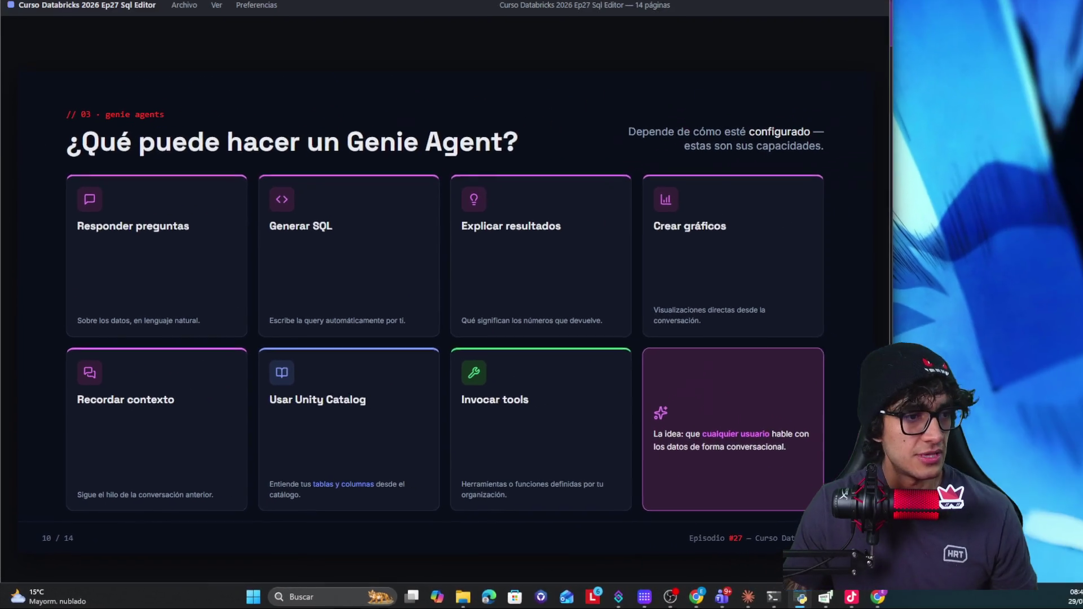
{"action": "key", "text": "Right"}
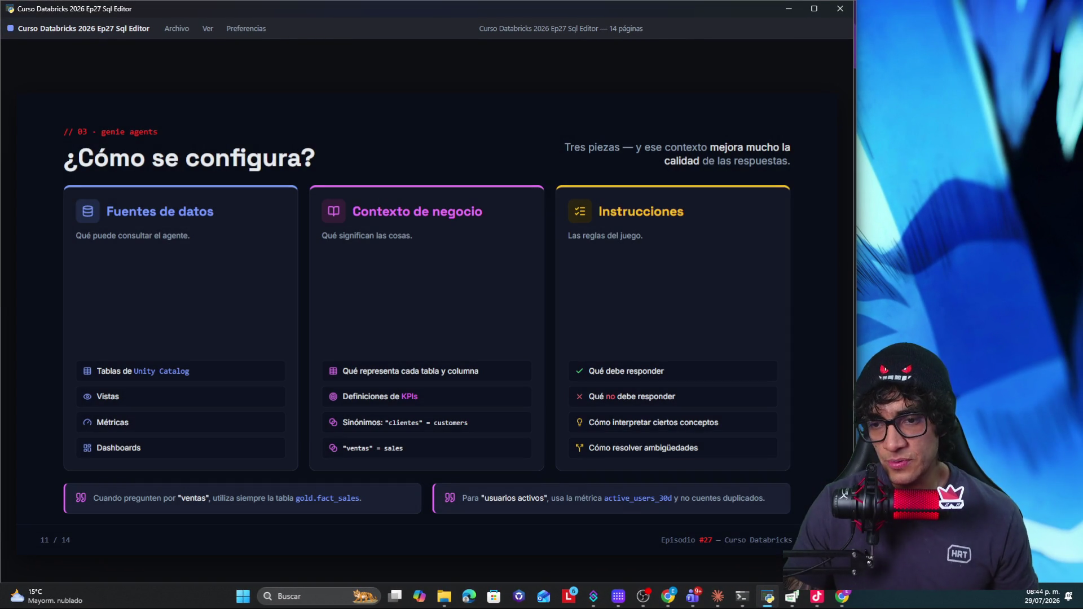
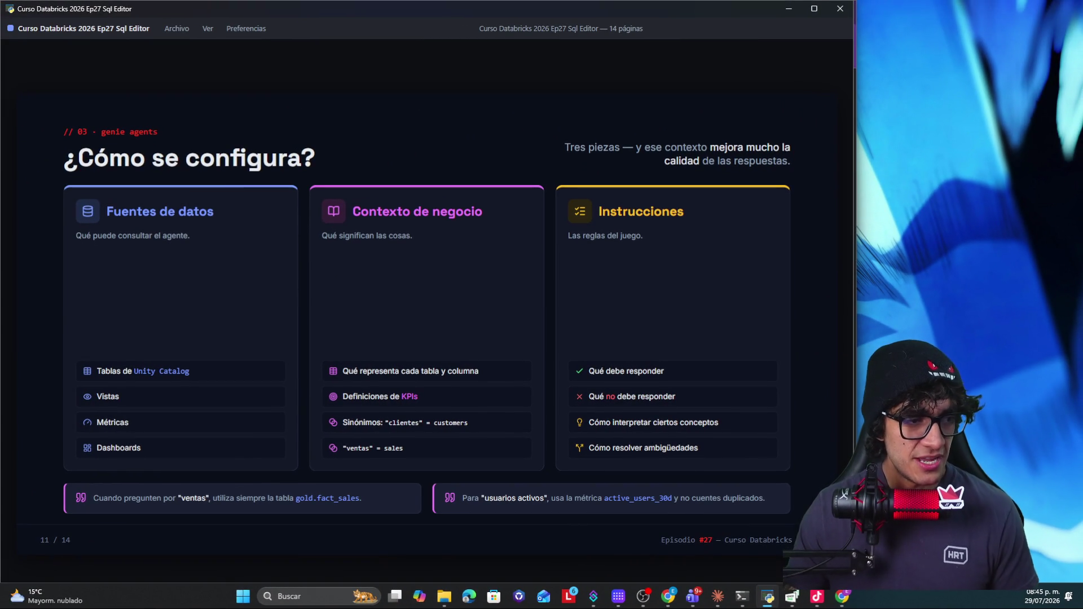
Step: Advance the presentation from slide 11 to slide 12, Alerts
{"action": "key", "text": "Right"}
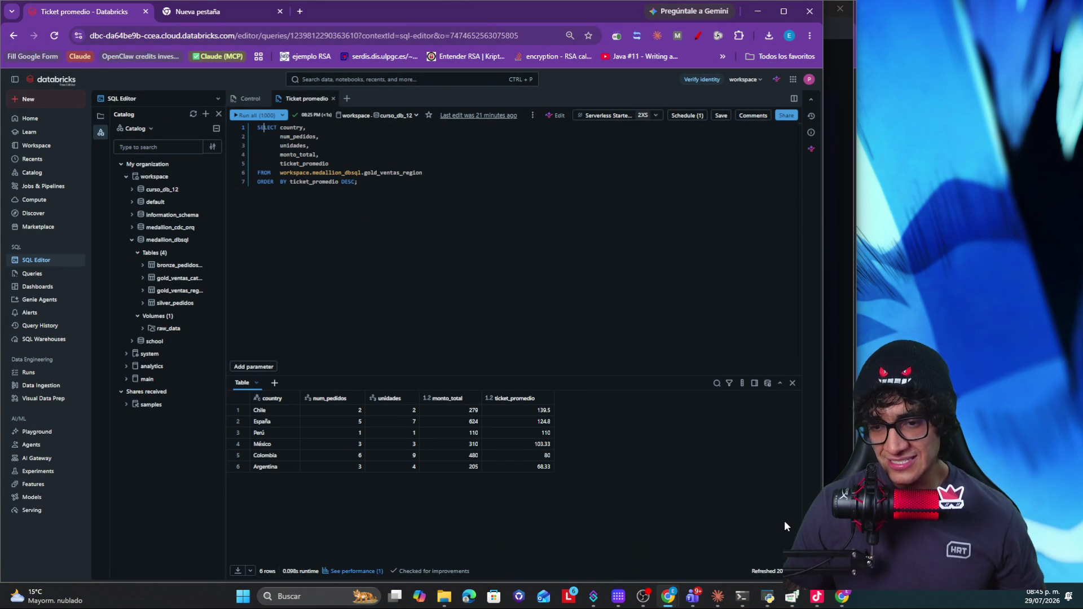
Step: Restore normal page zoom and start a new Genie agent from the Genie Agents list
{"action": "key", "text": "ctrl+0"}
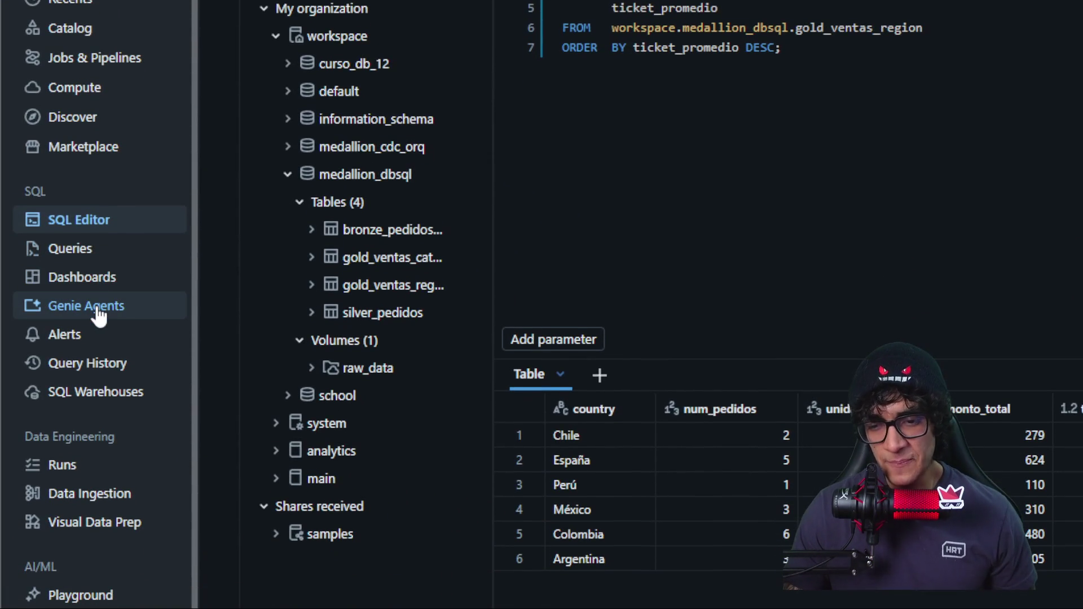
{"action": "left_click", "coordinate": [98, 312]}
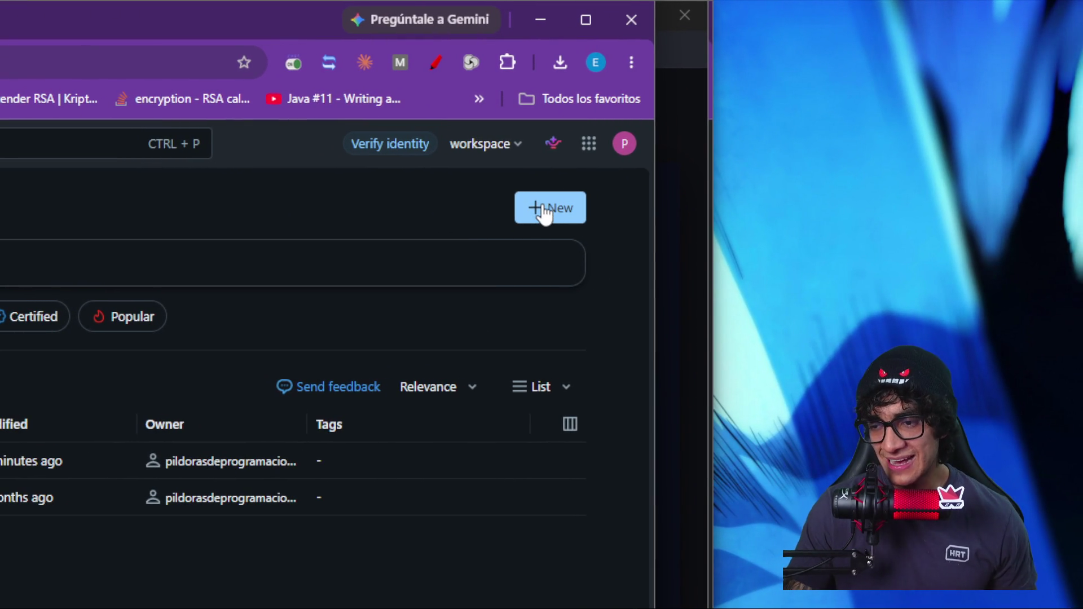
{"action": "left_click", "coordinate": [546, 212]}
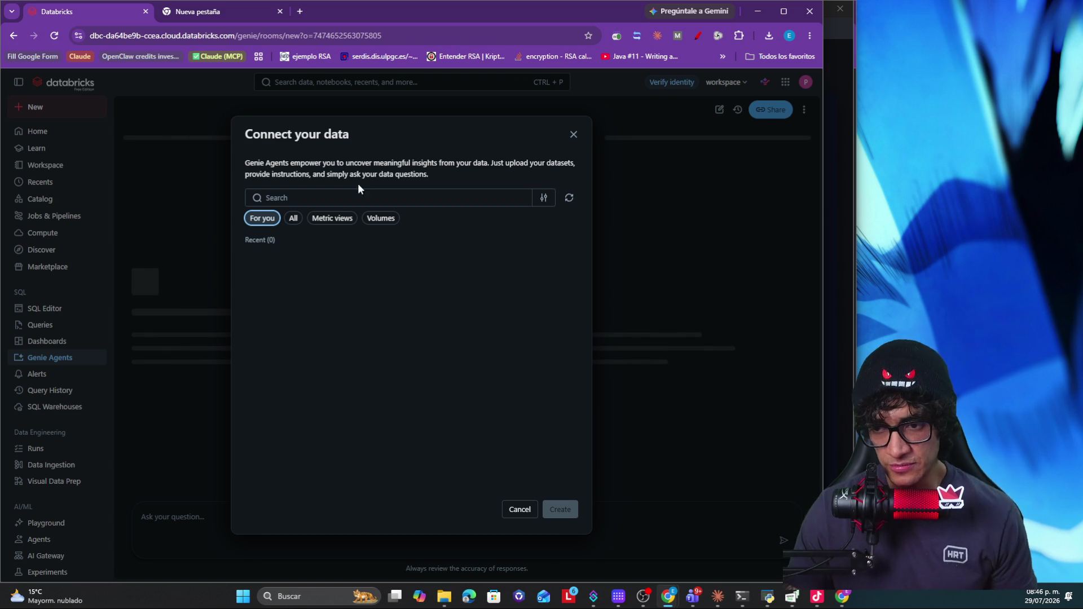
Step: Create the agent on gold_ventas_categoria_dia and gold_ventas_region from workspace > medallion_dbsql
{"action": "left_click", "coordinate": [293, 219]}
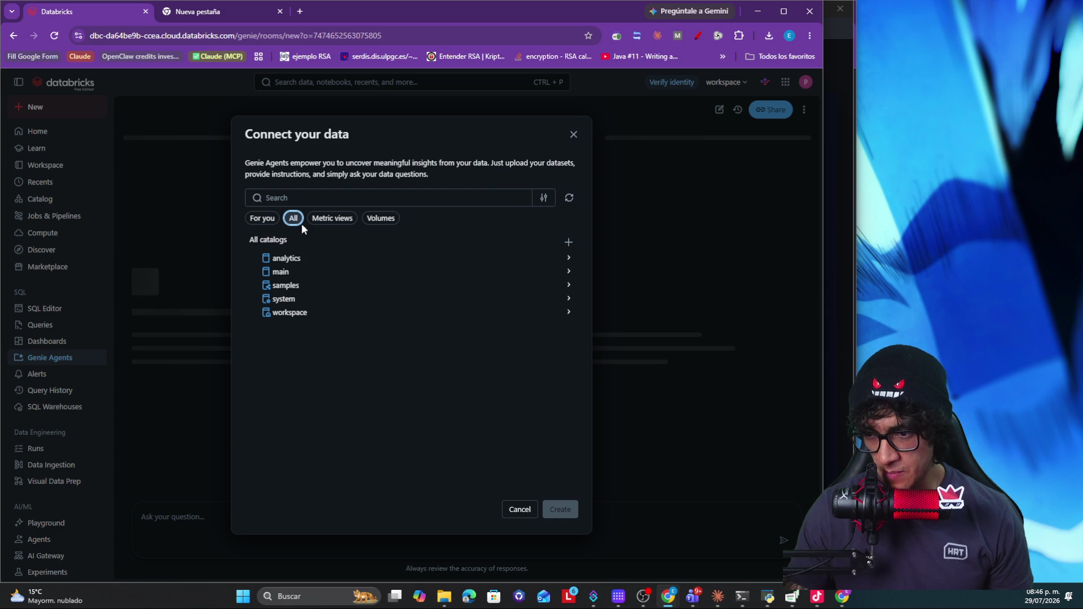
{"action": "left_click", "coordinate": [314, 314]}
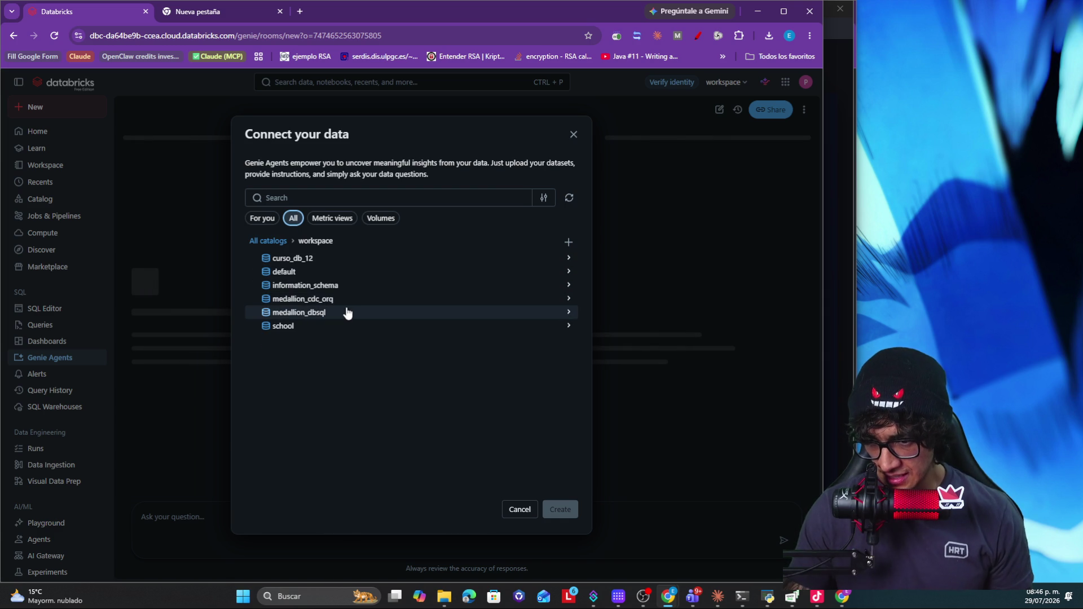
{"action": "left_click", "coordinate": [299, 313]}
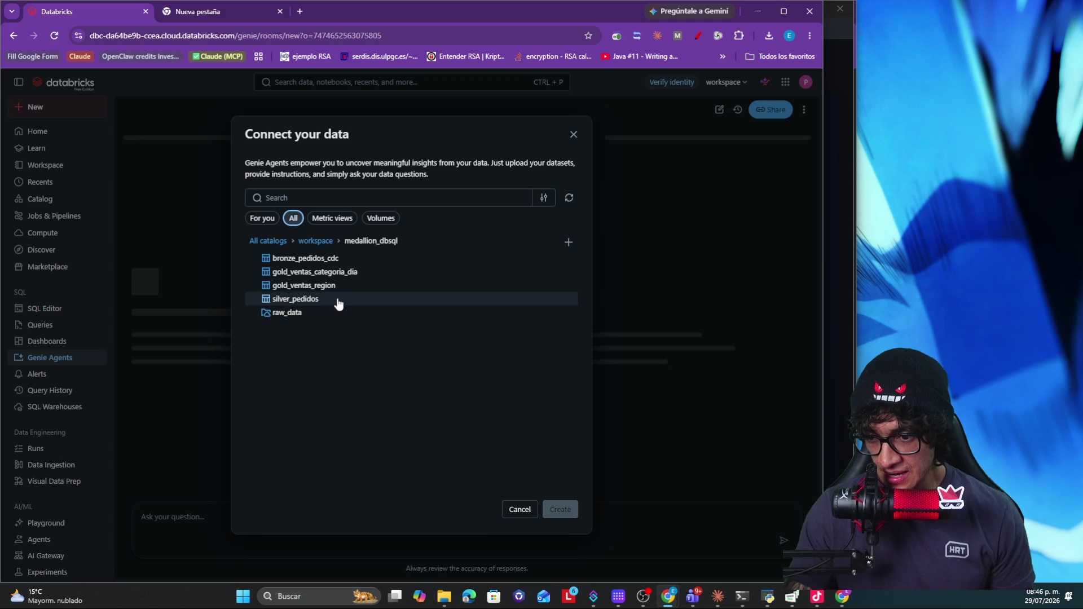
{"action": "mouse_move", "coordinate": [315, 272]}
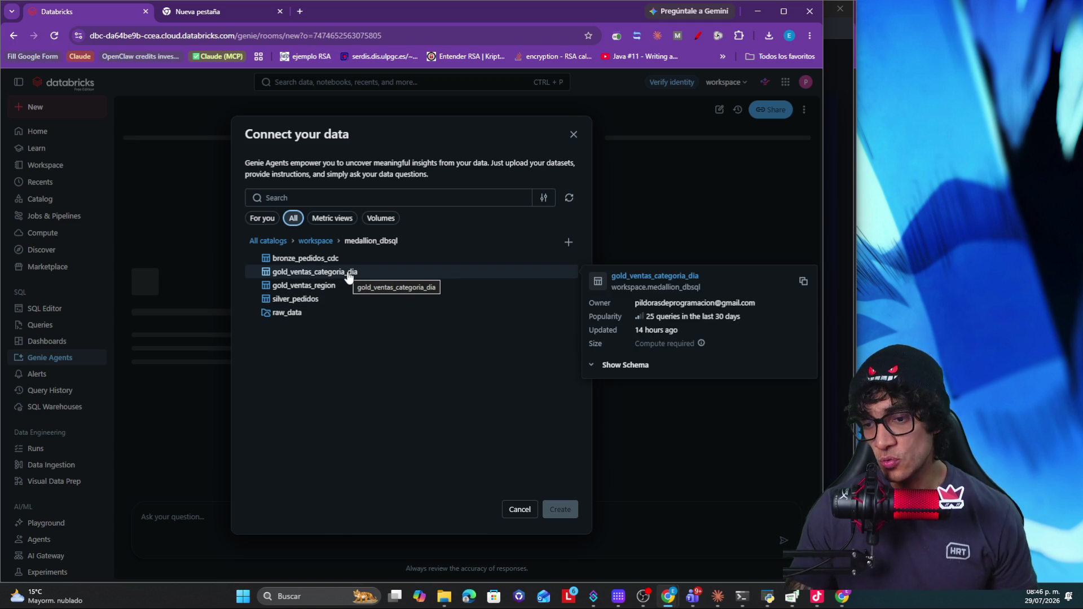
{"action": "left_click", "coordinate": [347, 275]}
{"action": "left_click", "coordinate": [335, 289]}
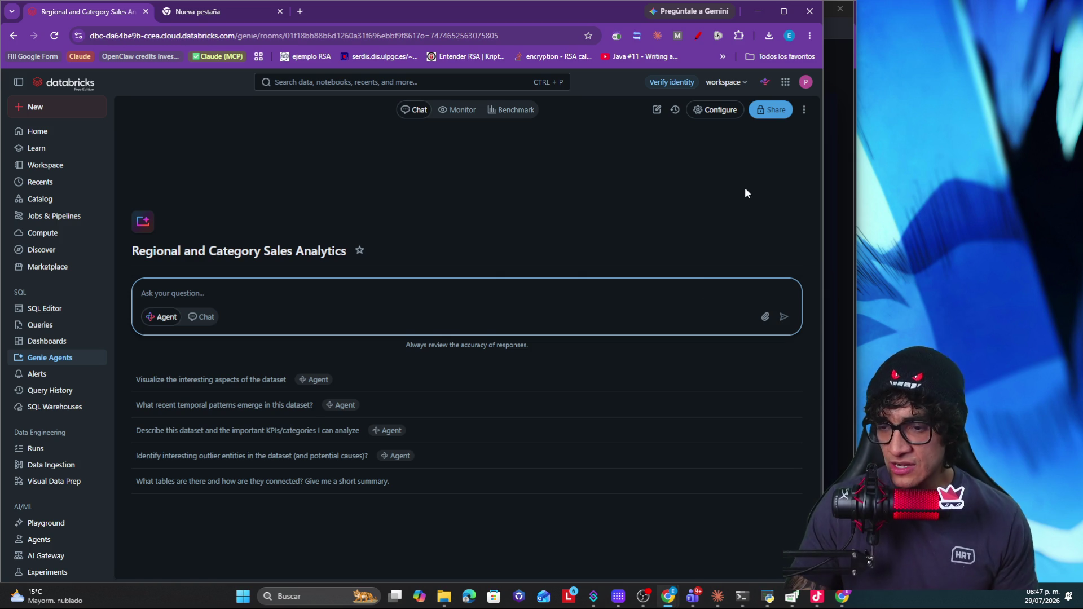
{"action": "left_click", "coordinate": [716, 113]}
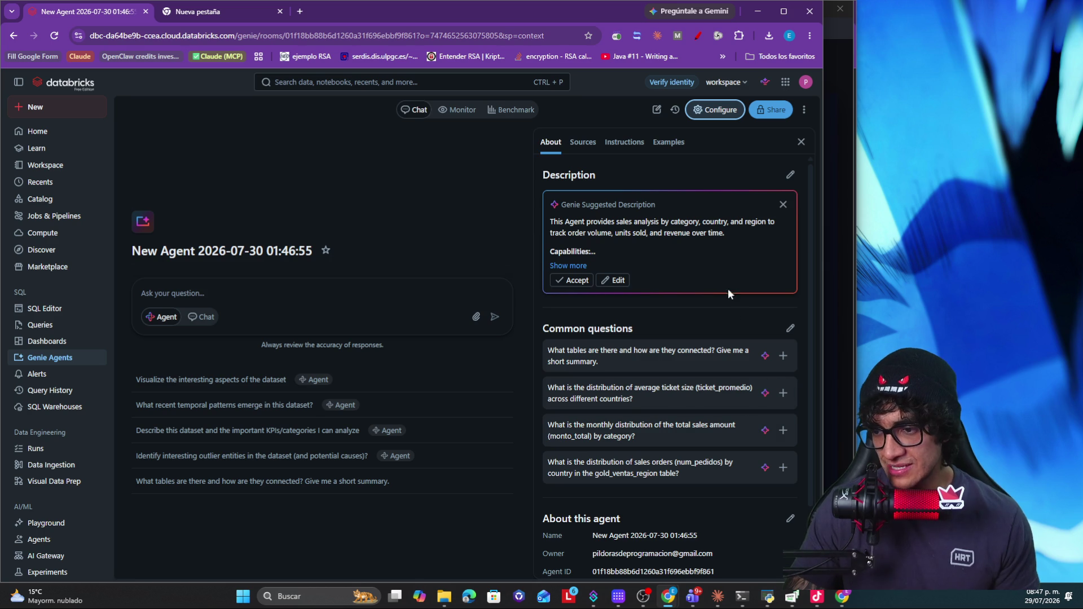
Step: Begin editing the Genie-suggested description from the agent's About panel
{"action": "left_click", "coordinate": [615, 281]}
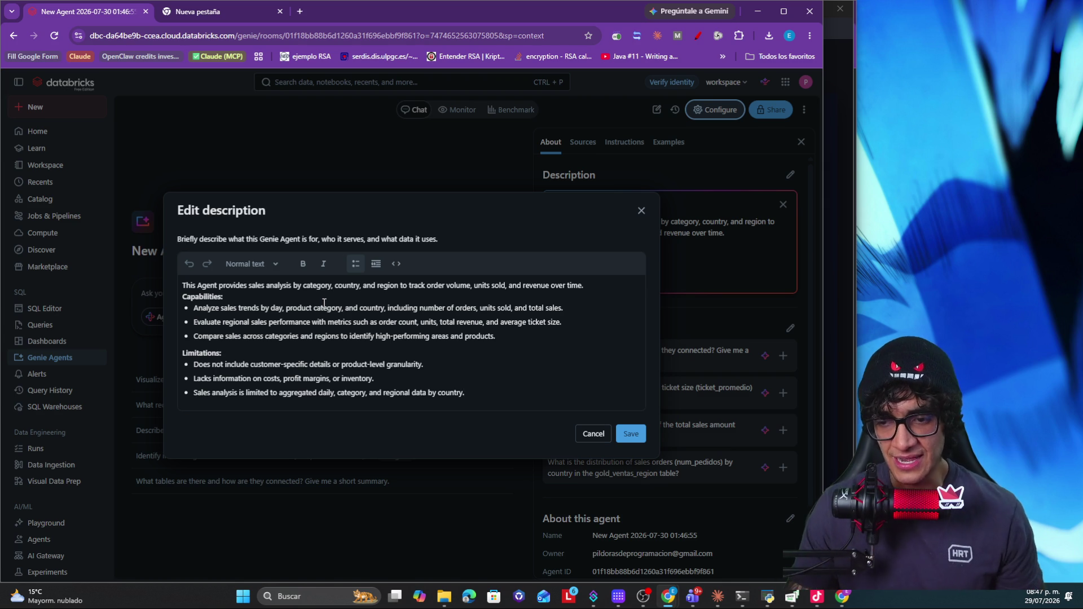
{"action": "left_click", "coordinate": [190, 287]}
Step: Review the description and paste the Spanish business notes as a new paragraph after the bullets
{"action": "triple_click", "coordinate": [190, 287]}
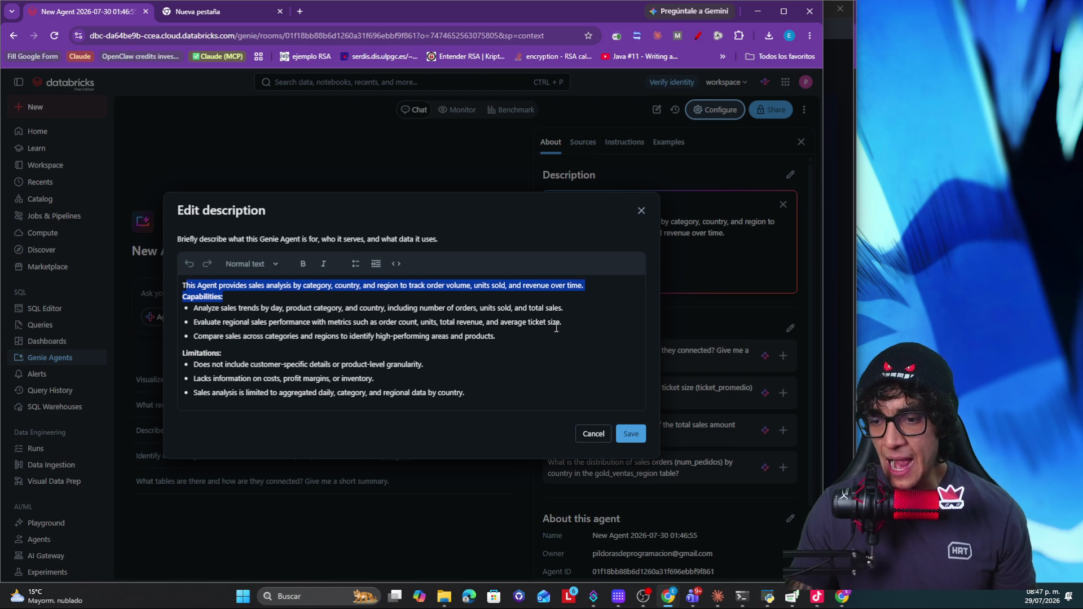
{"action": "left_click_drag", "start_coordinate": [536, 339], "coordinate": [222, 306]}
{"action": "left_click_drag", "start_coordinate": [489, 396], "coordinate": [226, 365]}
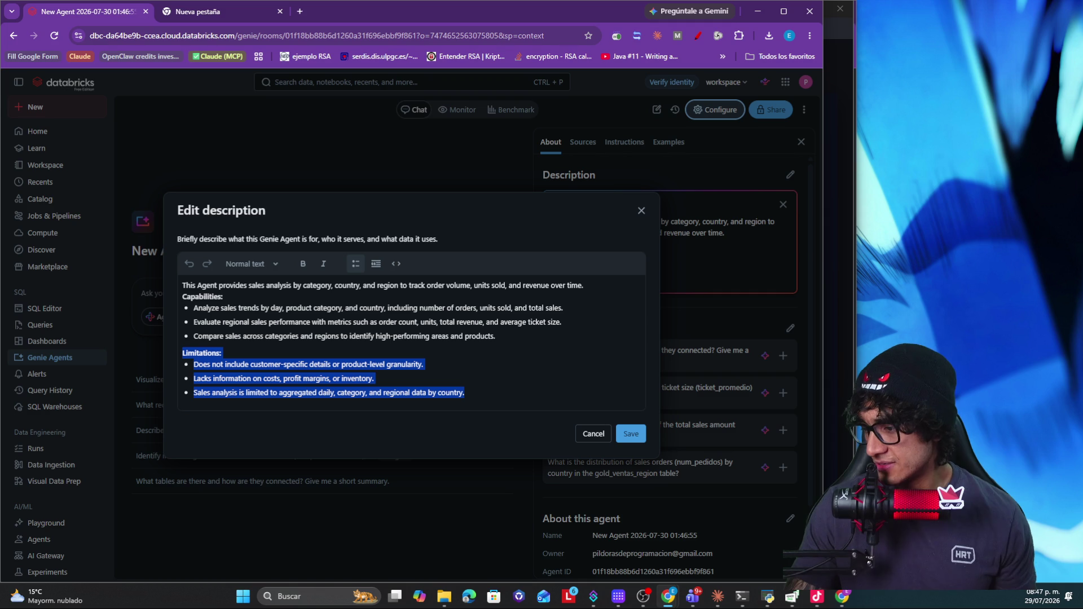
{"action": "key", "text": "alt+Tab"}
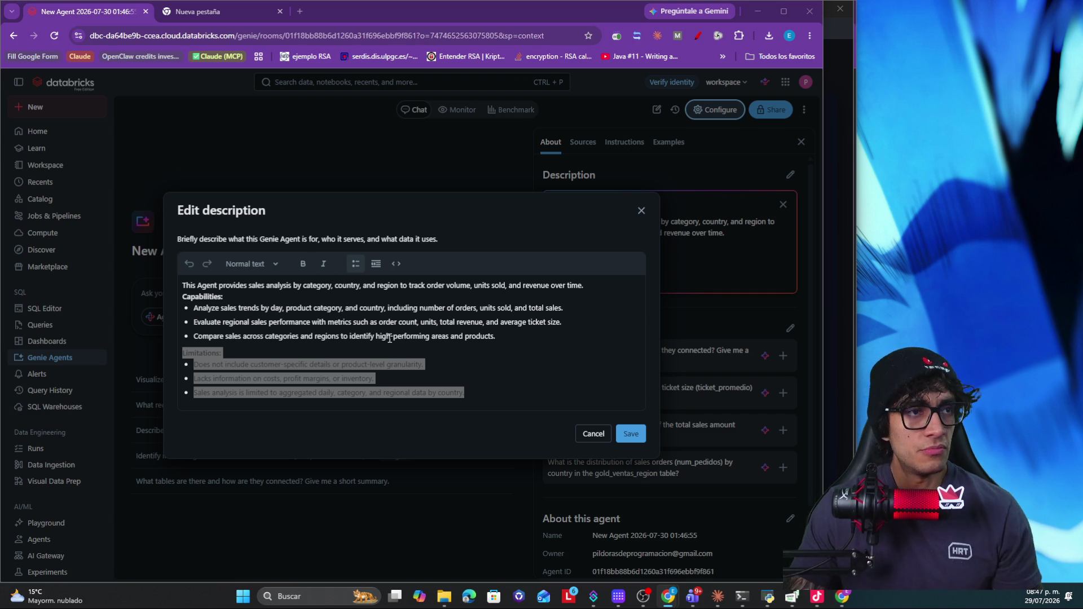
{"action": "left_click", "coordinate": [484, 396]}
{"action": "key", "text": "Return"}
{"action": "key", "text": "Return"}
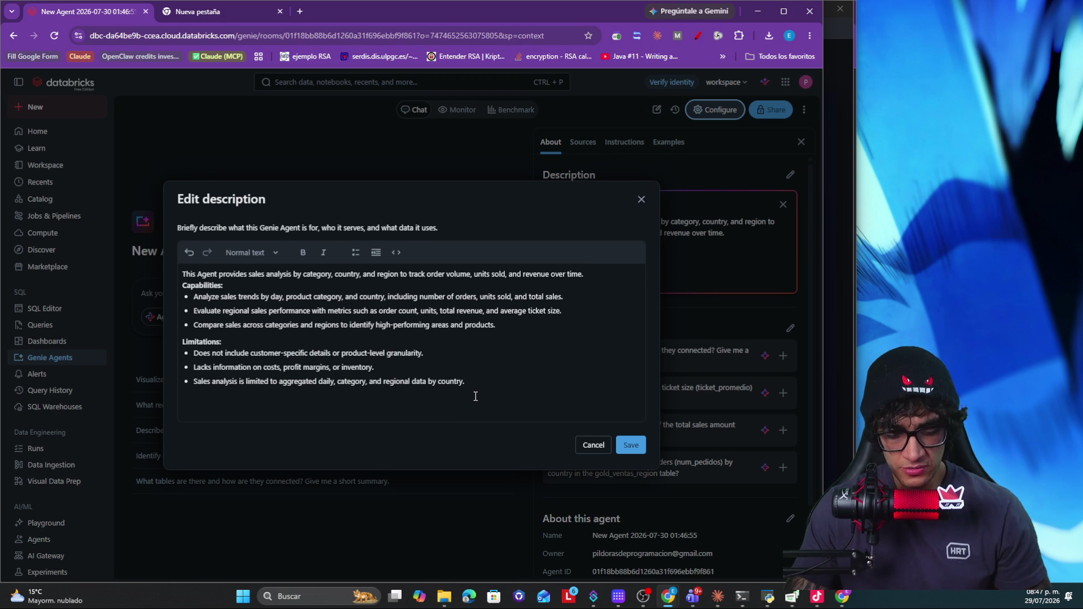
{"action": "type", "text": "- \"ventas\" se refiere a la columna monto_total.   - \"regiones\" o \"mercados\" = columna country.   - El ticket promedio ya viene calculado en ticket_promedio; no lo recalcules.   - Los pedidos cancelados NO existen en estas tablas (los eliminó el proceso     CDC), así que nunca los estimes ni los menciones como si estuvieran."}
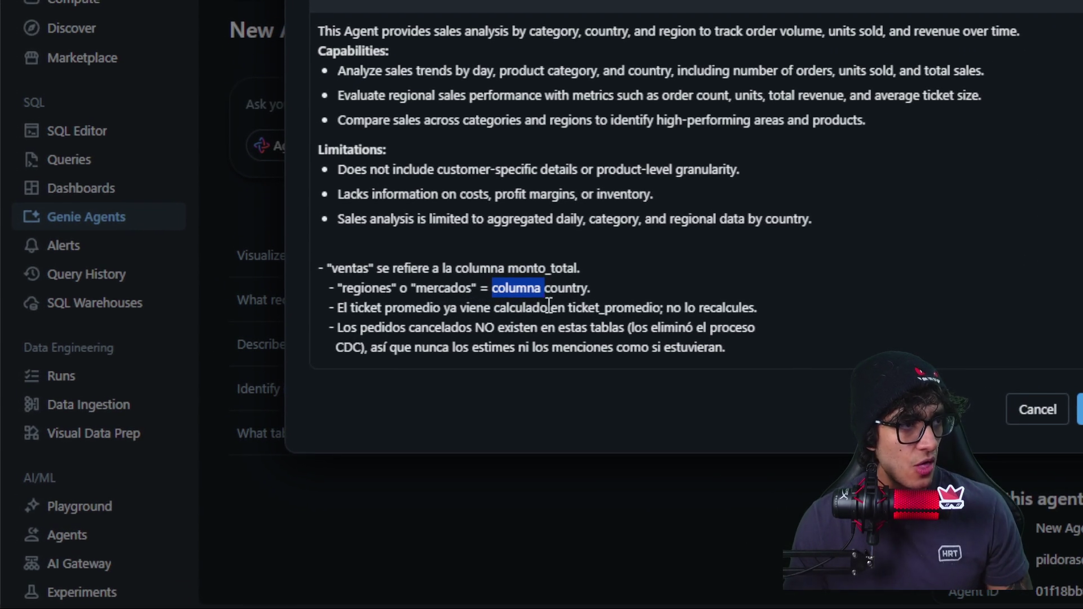
Step: Highlight the ticket_promedio column reference and save the updated description
{"action": "left_click", "coordinate": [543, 305]}
{"action": "left_click_drag", "start_coordinate": [542, 305], "coordinate": [582, 305]}
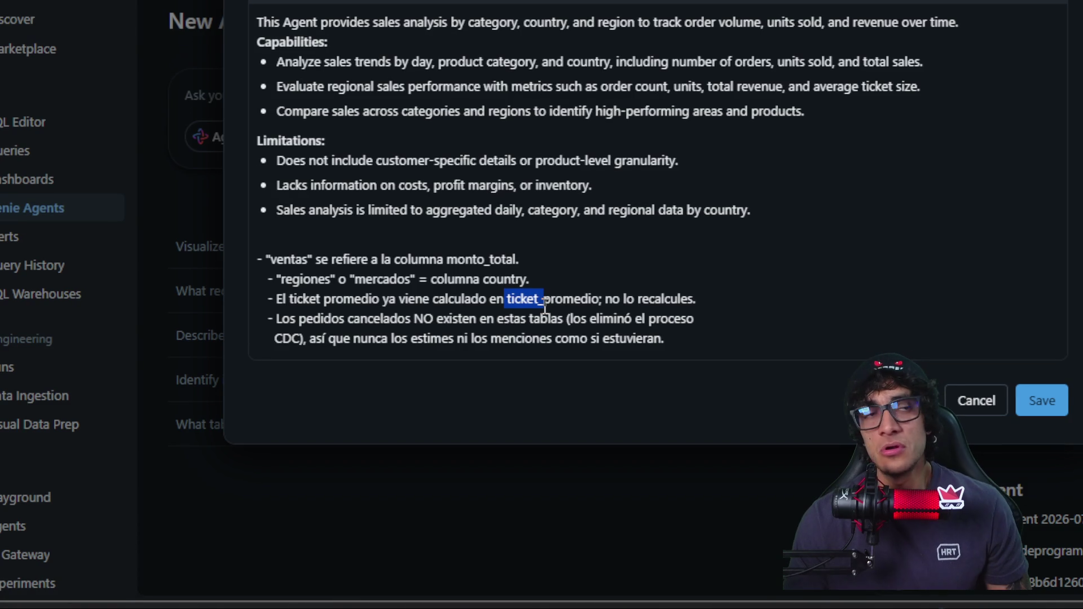
{"action": "left_click_drag", "start_coordinate": [543, 305], "coordinate": [554, 307]}
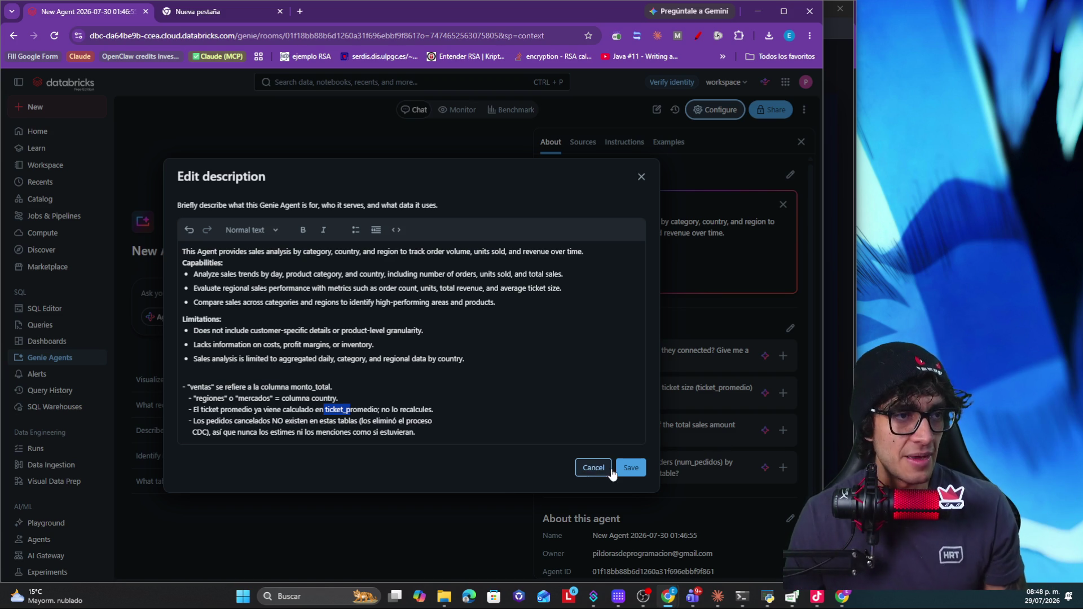
{"action": "left_click", "coordinate": [631, 469]}
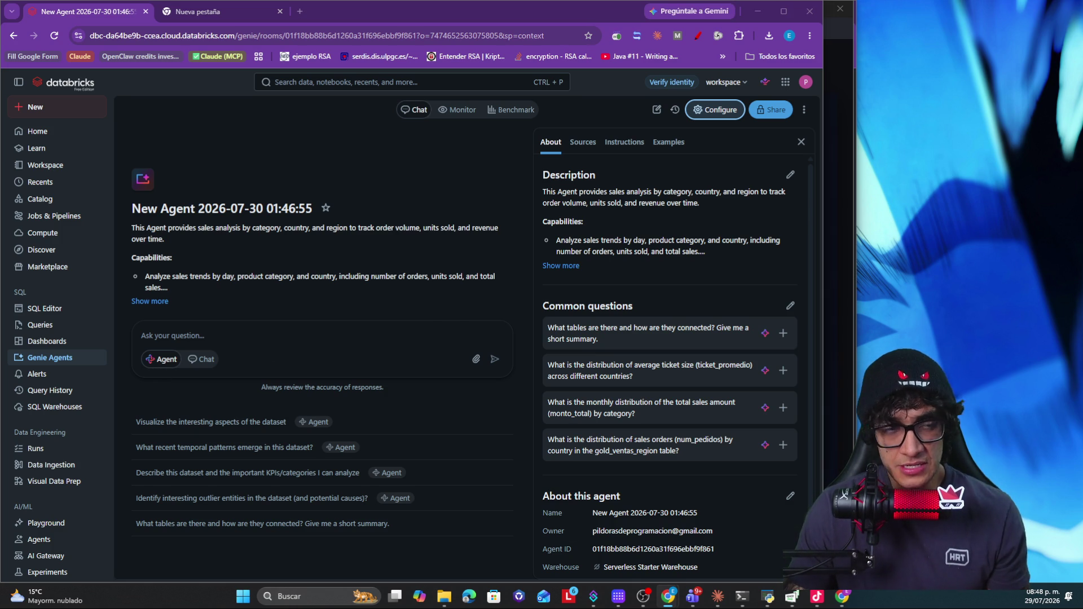
{"action": "left_click", "coordinate": [313, 340]}
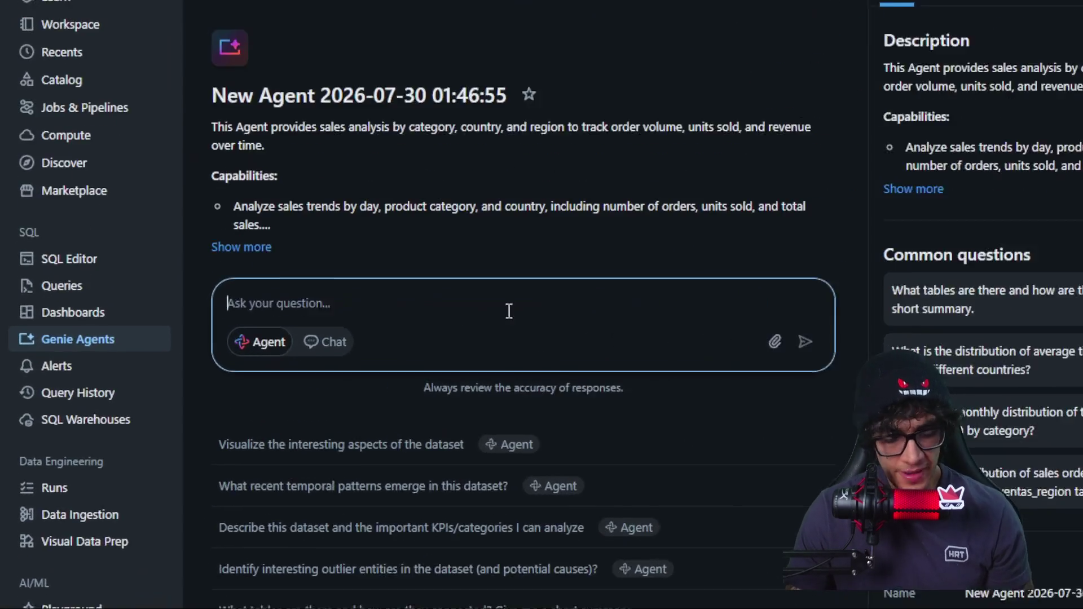
{"action": "type", "text": "¿Qué país tiene el ticket promedio más alto?"}
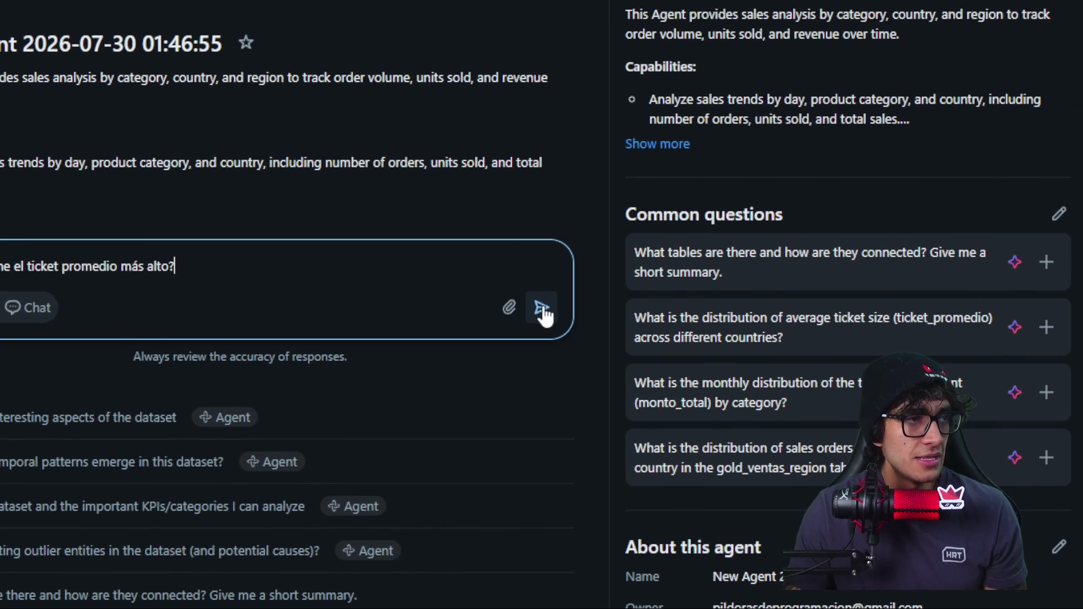
Step: Send the highest-average-ticket question and highlight the answer: Chile, $139.50
{"action": "left_click", "coordinate": [549, 314]}
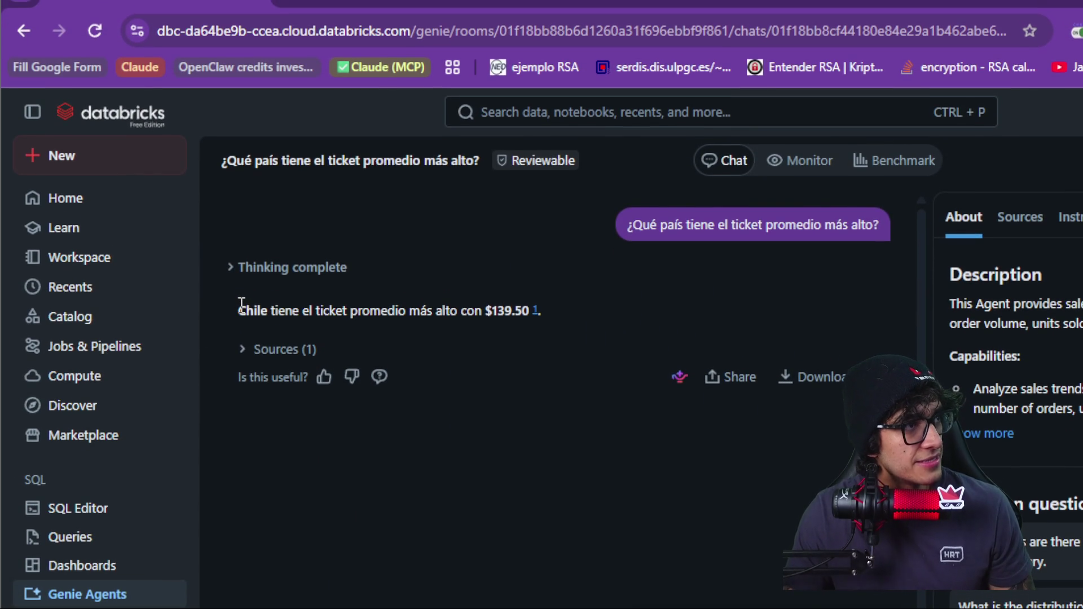
{"action": "left_click_drag", "start_coordinate": [249, 306], "coordinate": [477, 309]}
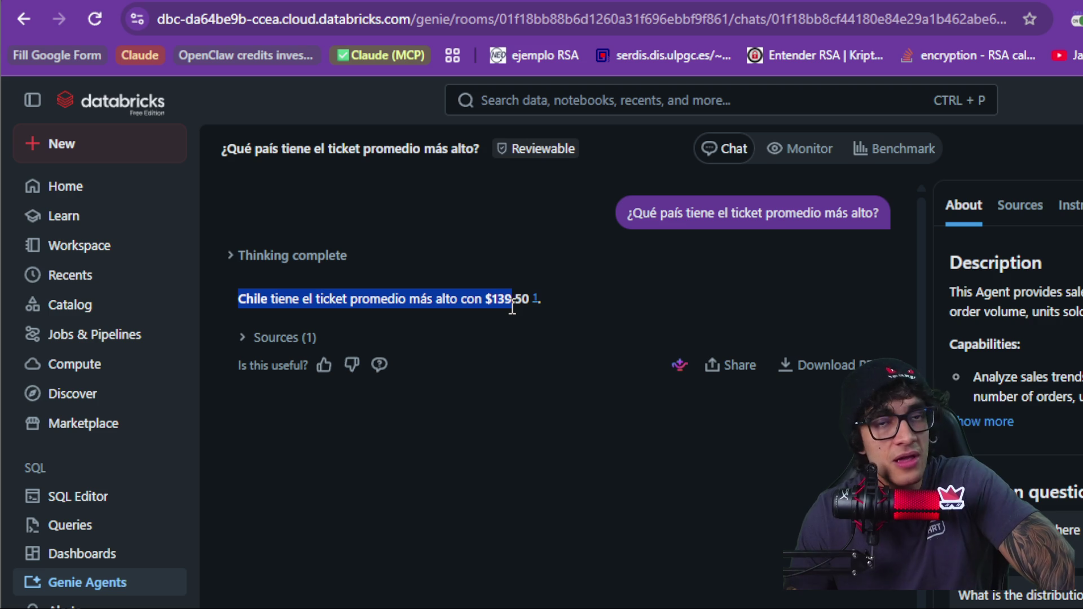
{"action": "left_click_drag", "start_coordinate": [512, 308], "coordinate": [514, 308]}
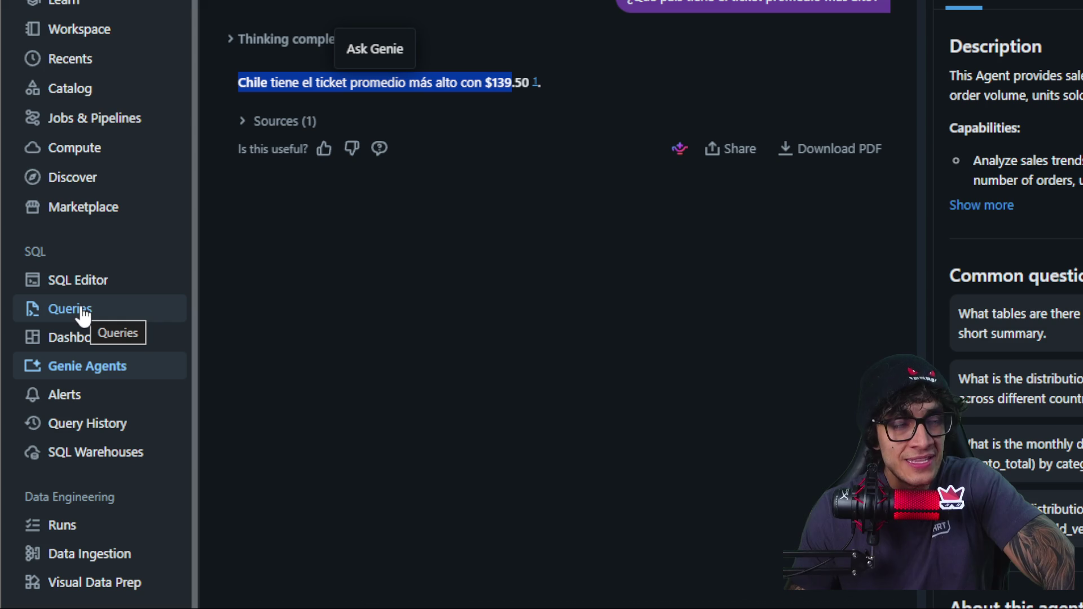
{"action": "left_click", "coordinate": [81, 314]}
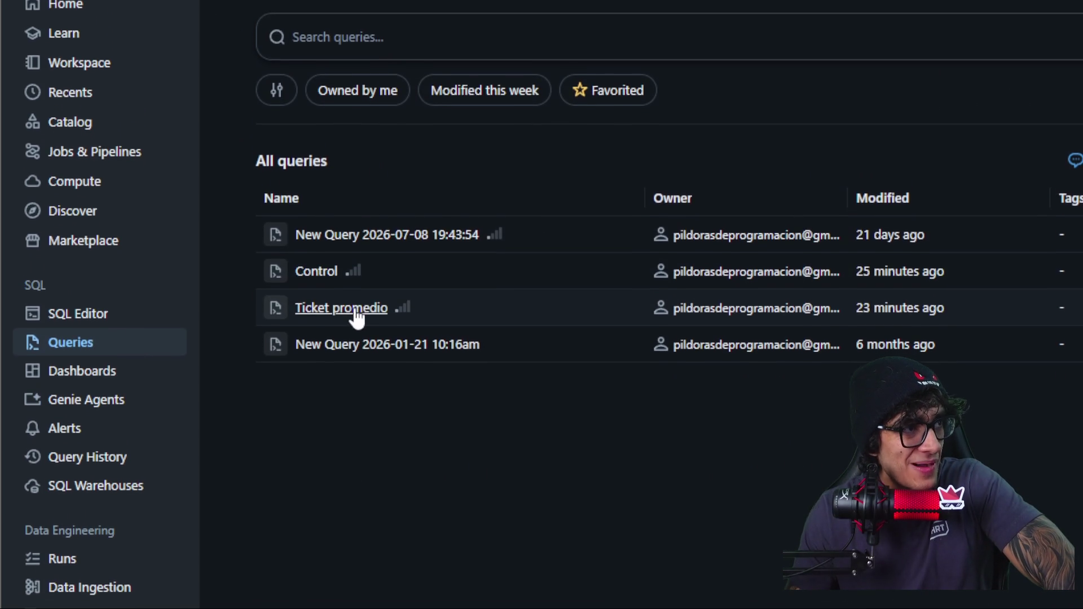
Step: Run the saved Ticket promedio query, then add a new browser tab on the Google start page
{"action": "left_click", "coordinate": [351, 316]}
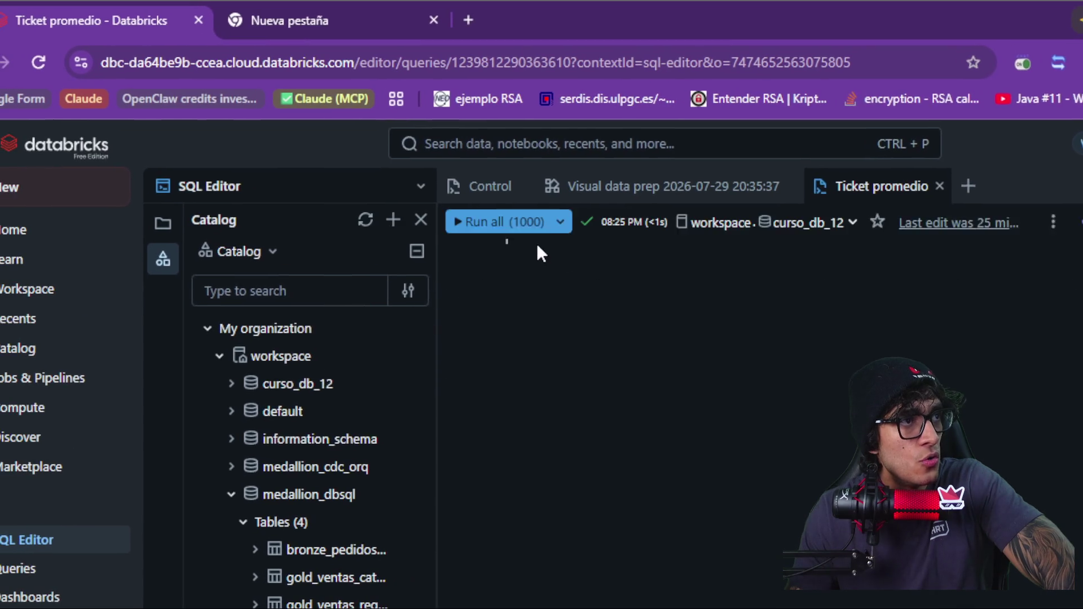
{"action": "left_click", "coordinate": [521, 201]}
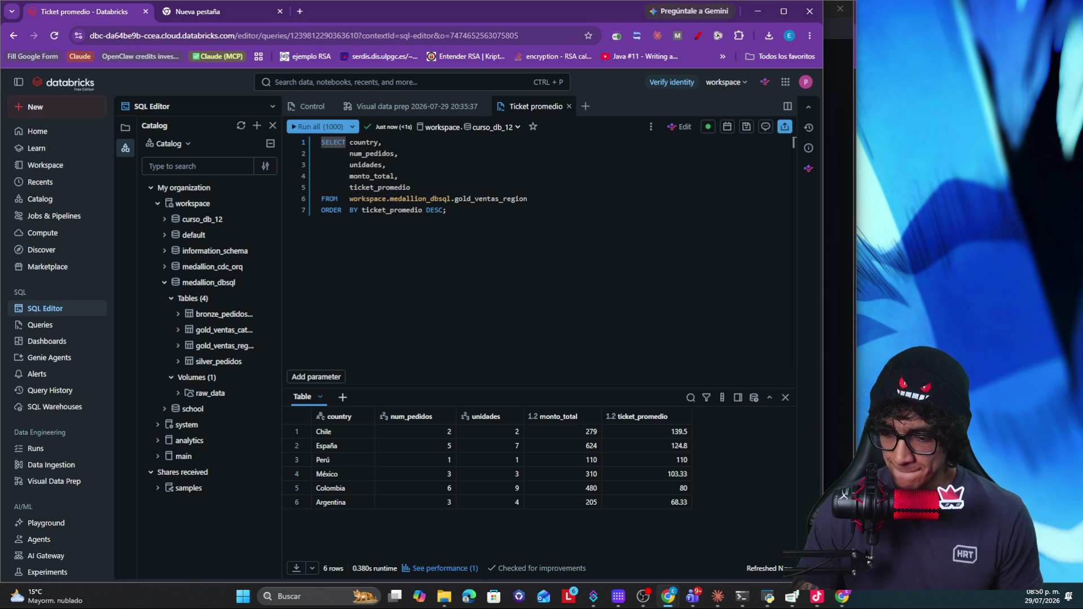
{"action": "key", "text": "super+d"}
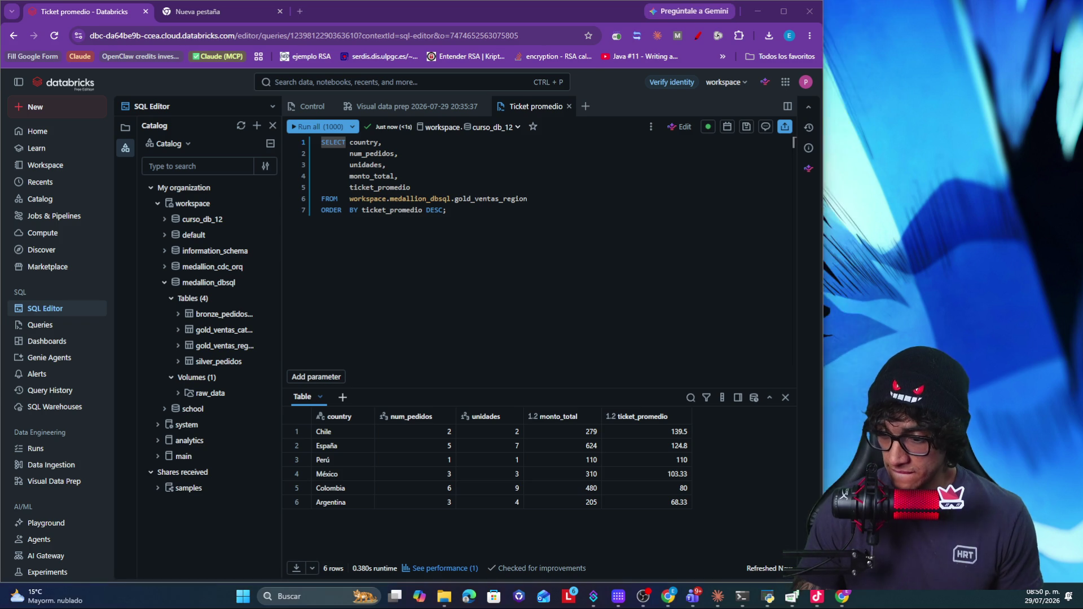
{"action": "key", "text": "super+d"}
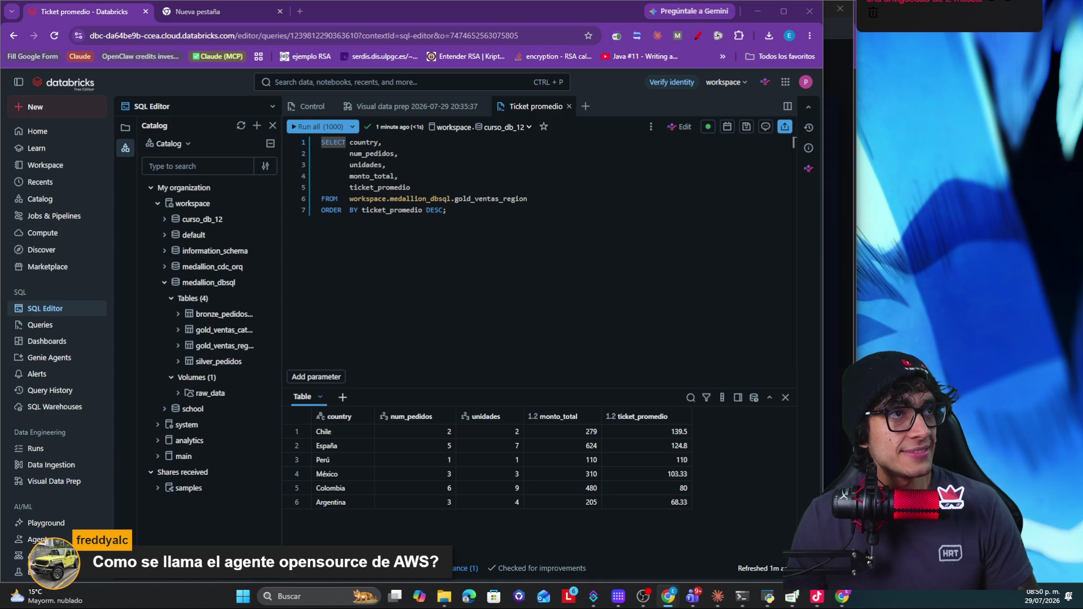
{"action": "left_click", "coordinate": [300, 11]}
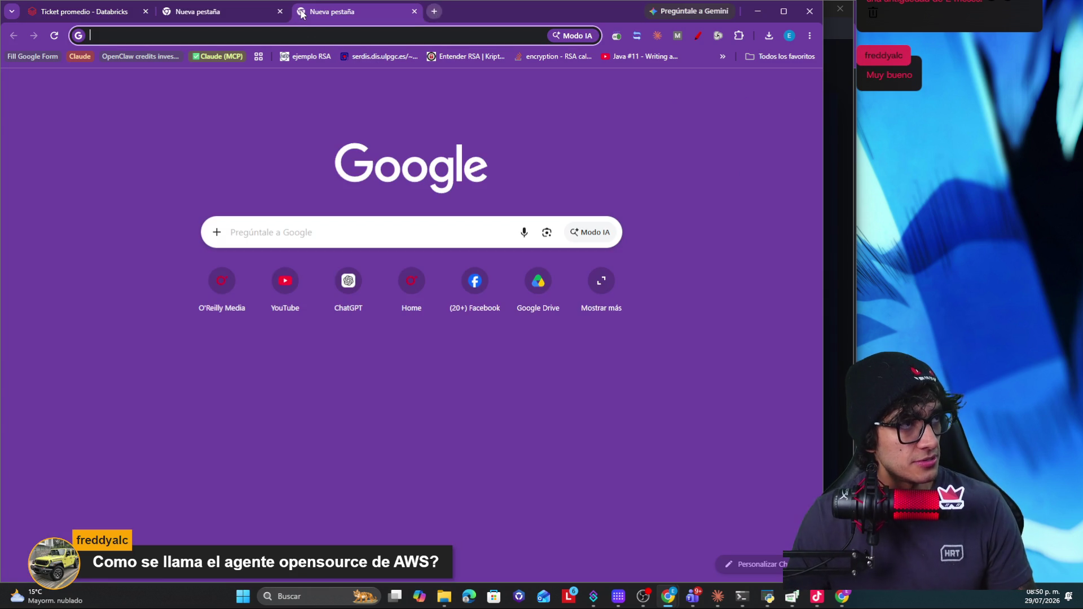
Step: Visit the Pildoras de programación YouTube channel, snap Chrome left, then minimize it to show the slides
{"action": "left_click", "coordinate": [294, 277]}
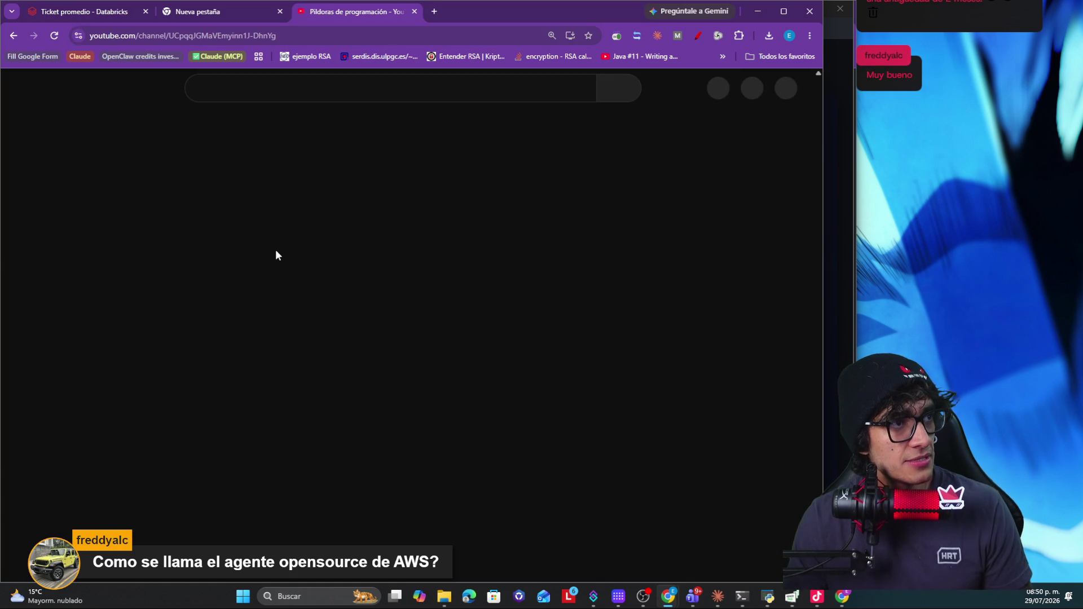
{"action": "left_click", "coordinate": [786, 91]}
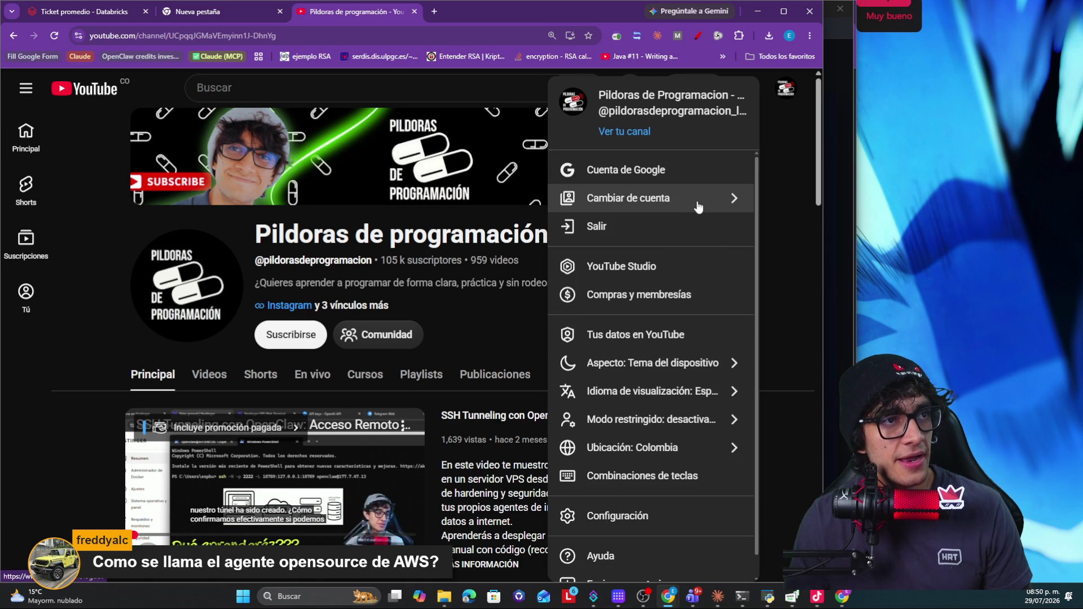
{"action": "key", "text": "alt+Tab"}
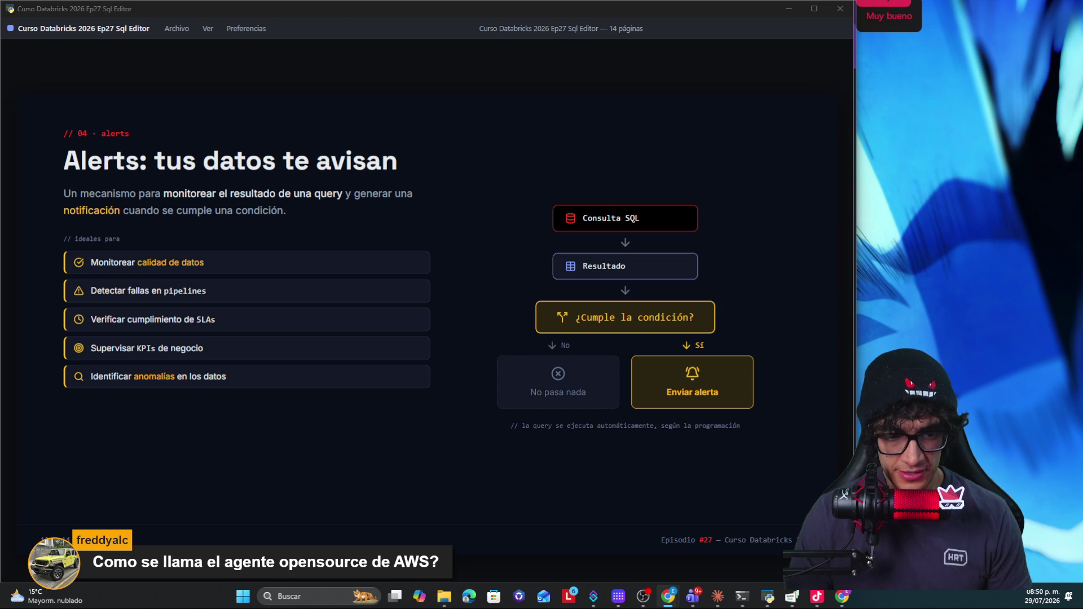
{"action": "key", "text": "alt+Tab"}
{"action": "left_click_drag", "start_coordinate": [297, 199], "coordinate": [487, 38]}
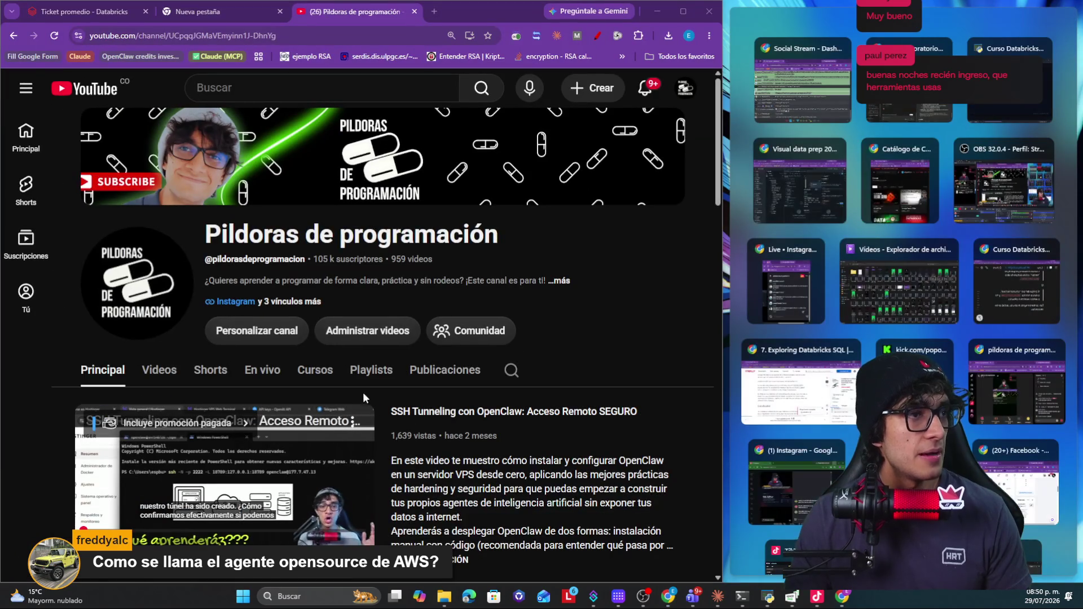
{"action": "left_click", "coordinate": [377, 368]}
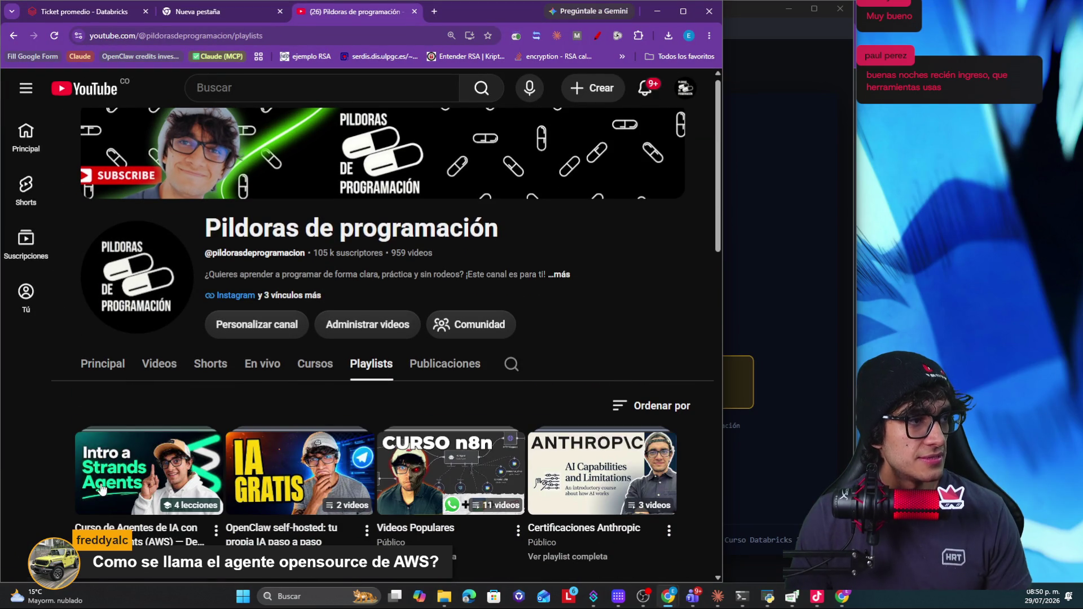
{"action": "mouse_move", "coordinate": [150, 471]}
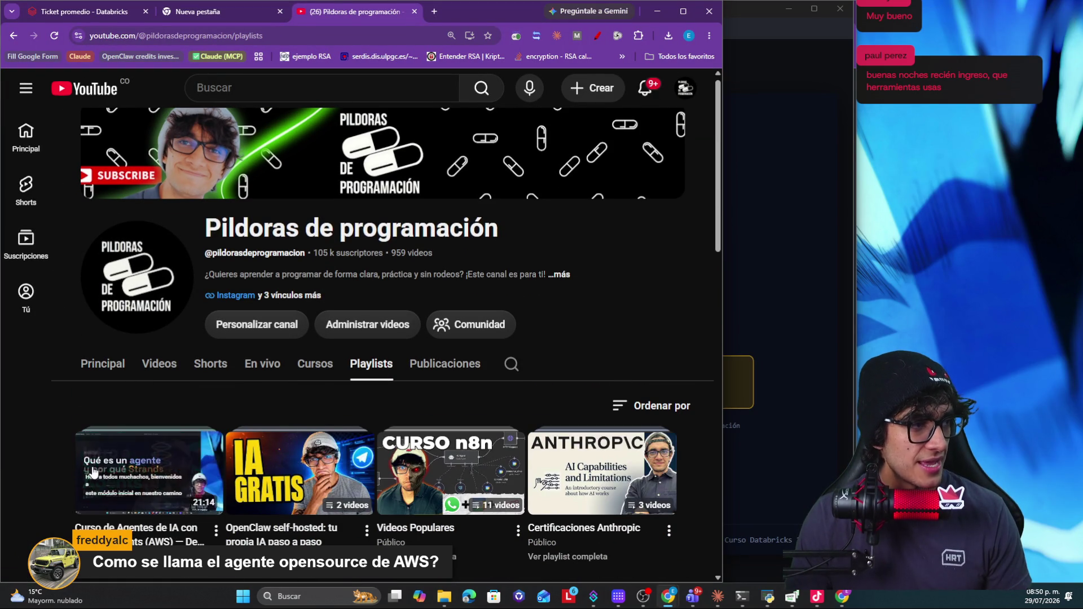
{"action": "scroll", "coordinate": [96, 471], "scroll_direction": "down", "scroll_amount": 2}
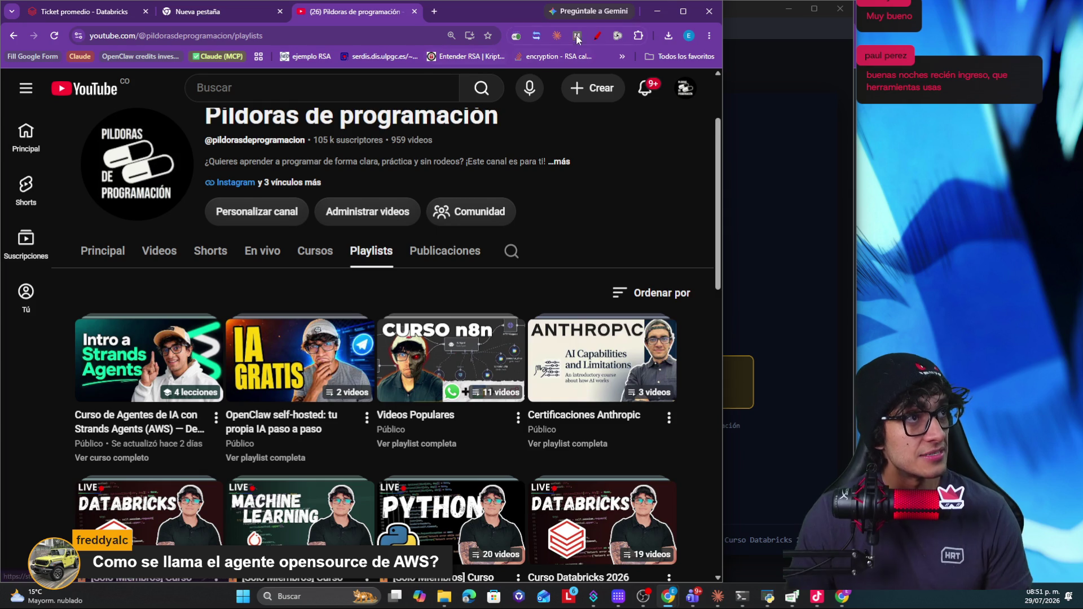
{"action": "left_click", "coordinate": [657, 11]}
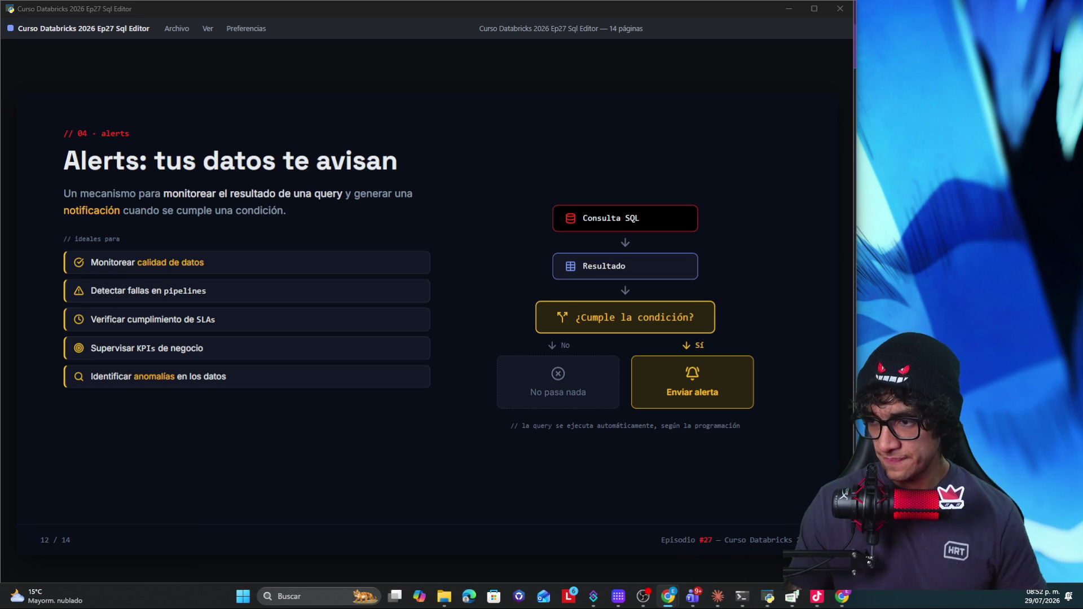
Step: Cycle window focus and advance to slide 13, Alerts en acción: failed_orders
{"action": "key", "text": "alt+Tab"}
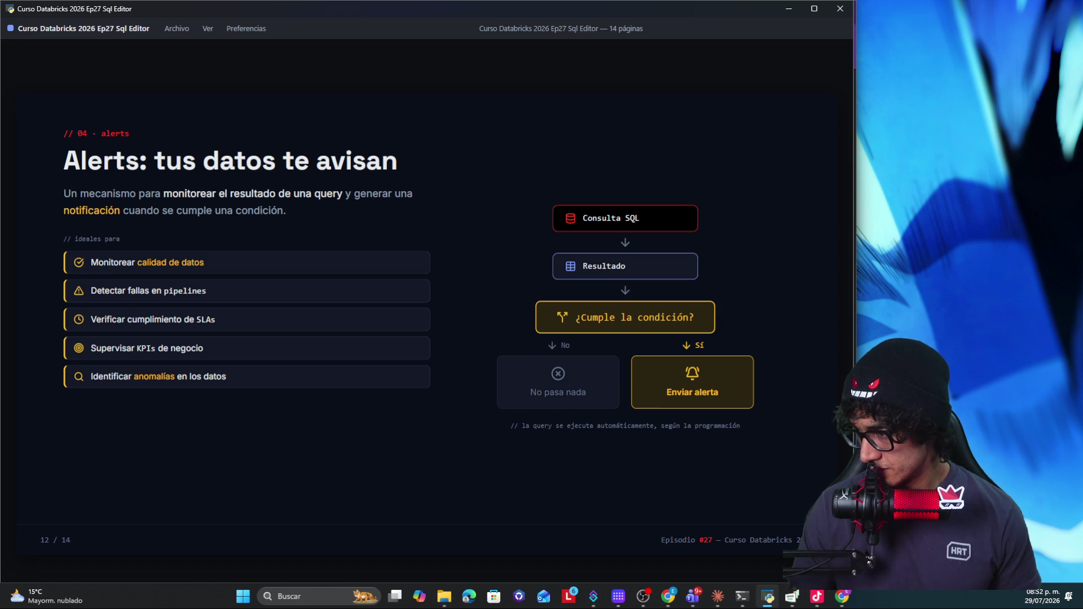
{"action": "key", "text": "alt+Tab"}
{"action": "key", "text": "alt+Tab"}
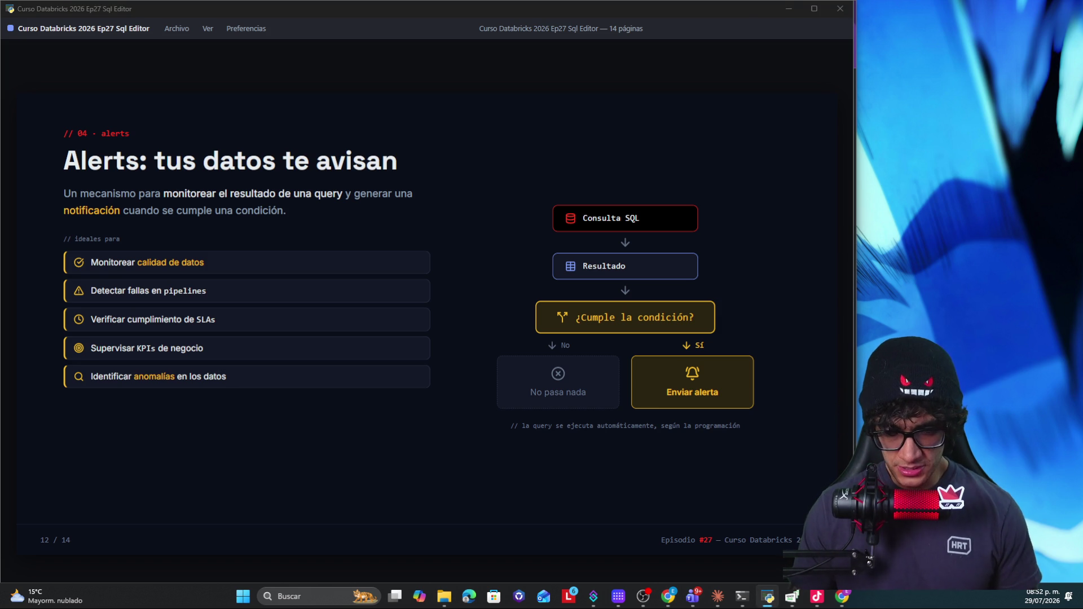
{"action": "key", "text": "alt+Tab"}
{"action": "key", "text": "alt+Tab"}
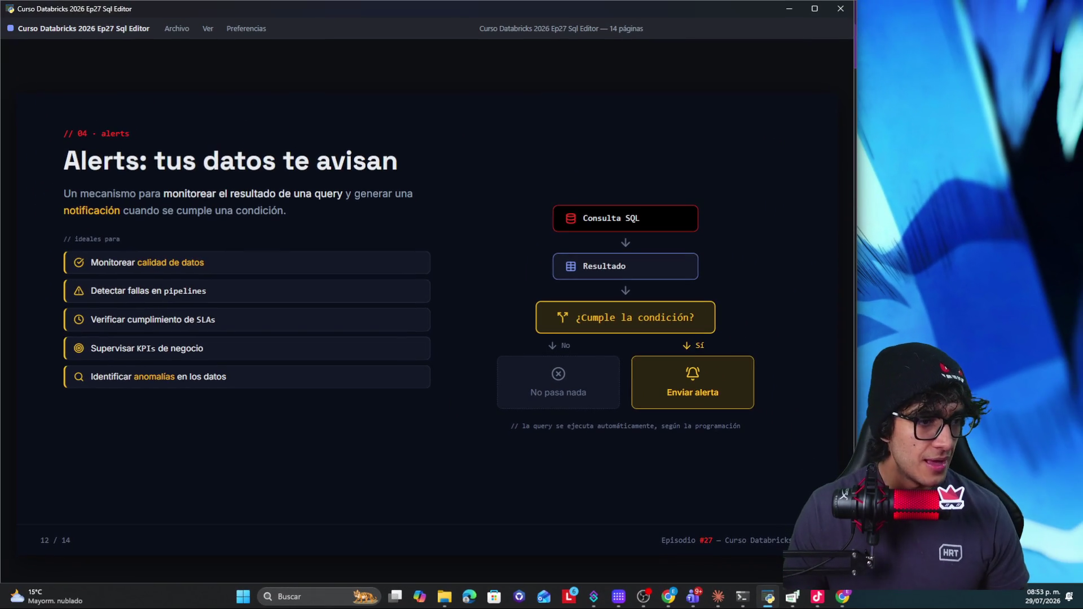
{"action": "key", "text": "Right"}
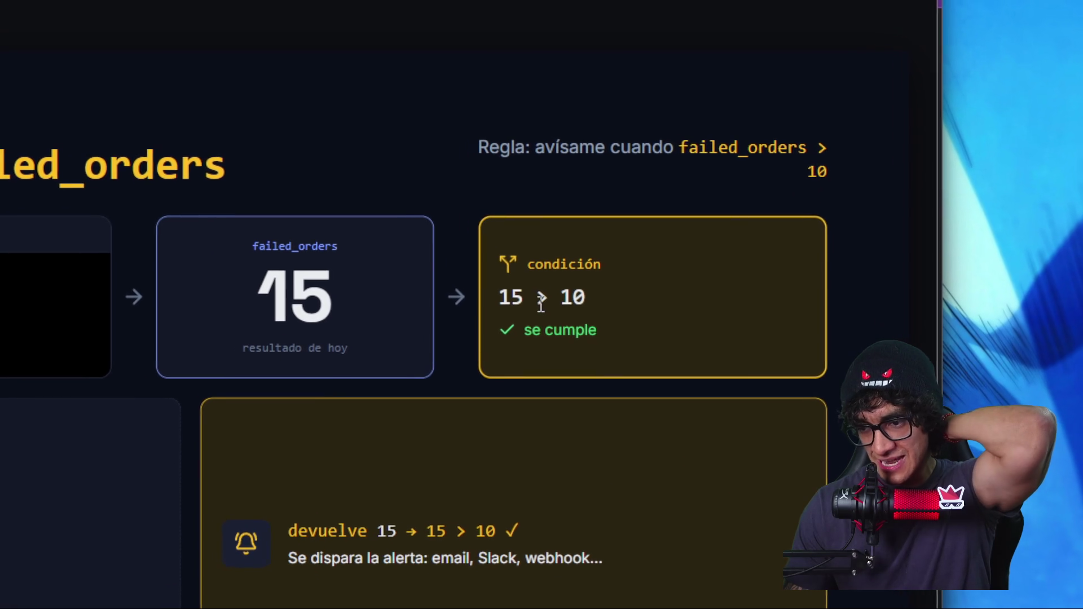
Step: Mark the value 15 on the condition card, then bring the Databricks Chrome window back
{"action": "mouse_move", "coordinate": [563, 304]}
{"action": "left_mouse_down"}
{"action": "mouse_move", "coordinate": [532, 306]}
{"action": "mouse_move", "coordinate": [542, 305]}
{"action": "left_mouse_up"}
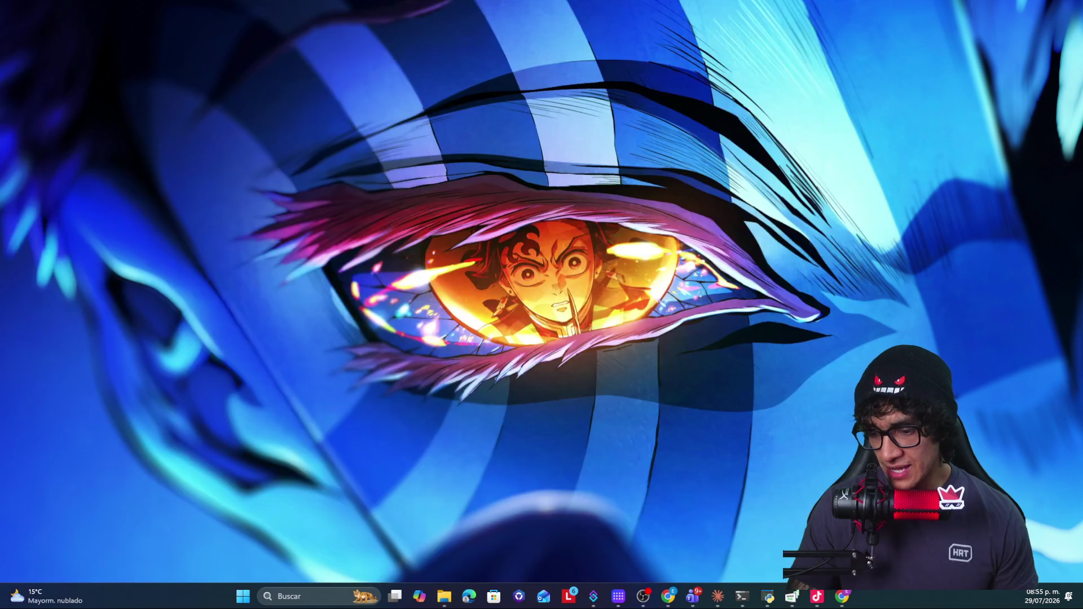
{"action": "left_click", "coordinate": [668, 595]}
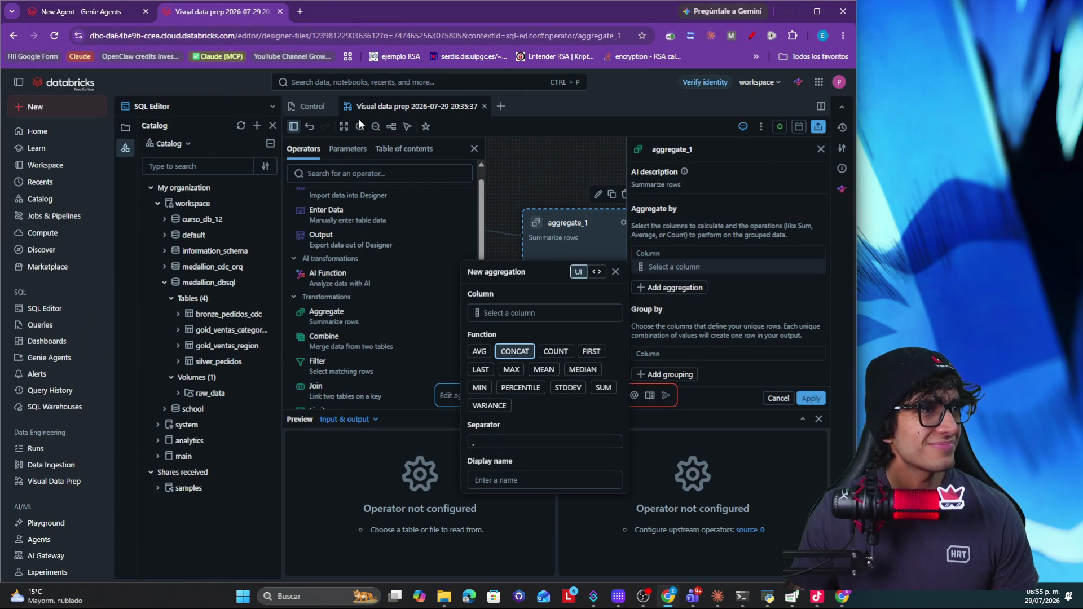
Step: Close the Visual data prep tab and create a new empty alert from the Alerts list
{"action": "left_click", "coordinate": [484, 106]}
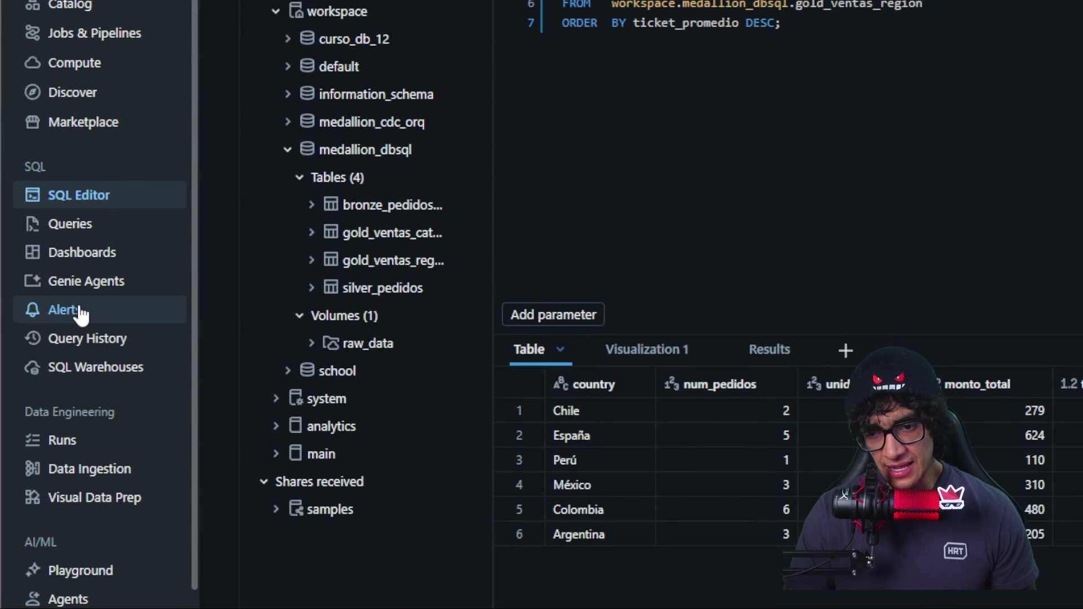
{"action": "left_click", "coordinate": [79, 314]}
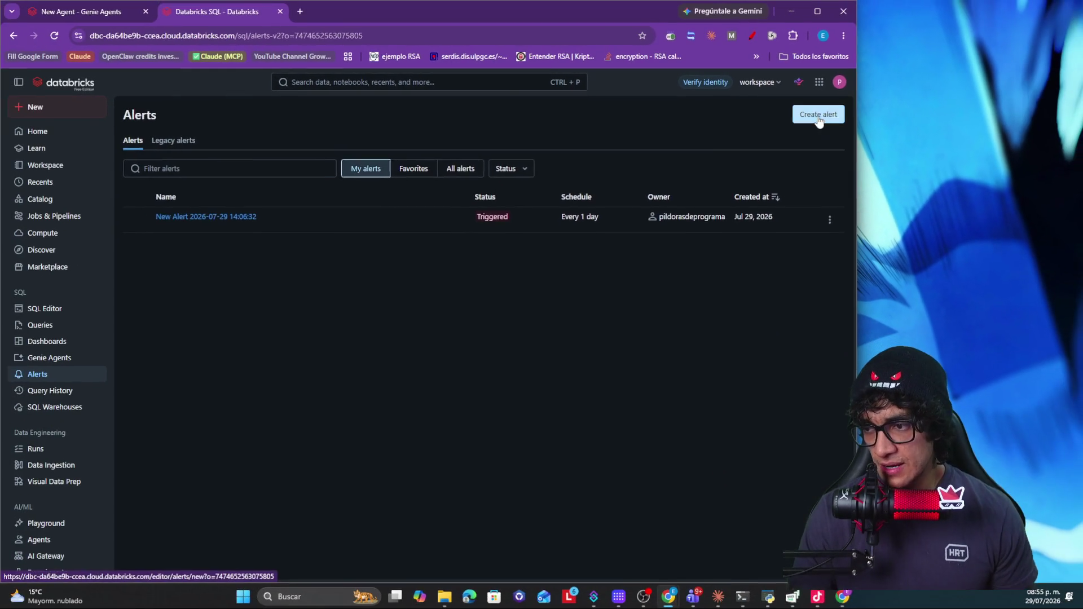
{"action": "left_click", "coordinate": [819, 117]}
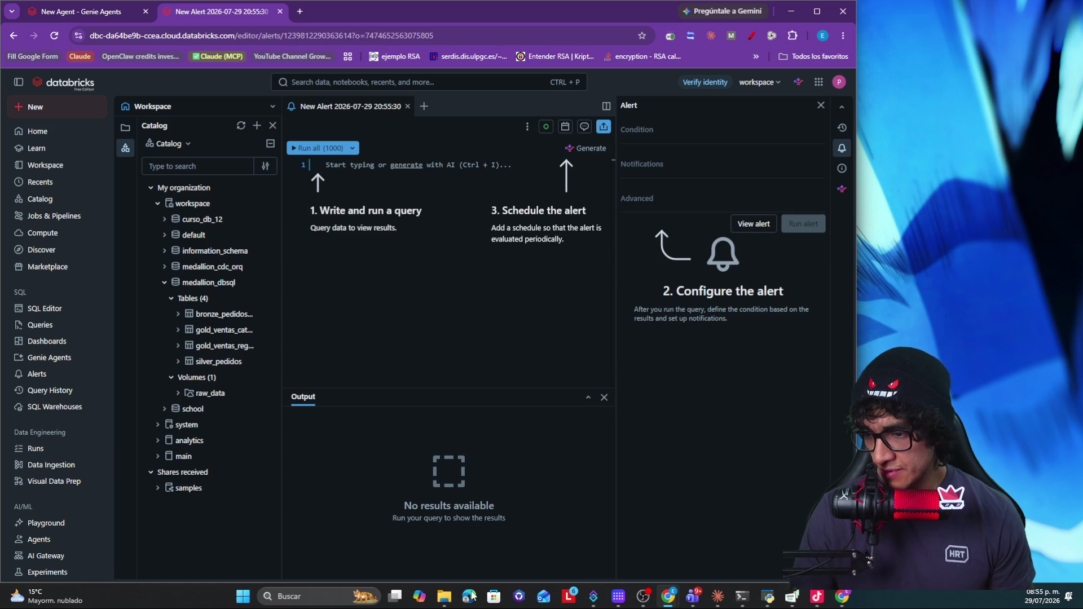
Step: Paste the per-country orders, total and ticket_promedio query into the alert and run it
{"action": "key", "text": "alt+Tab"}
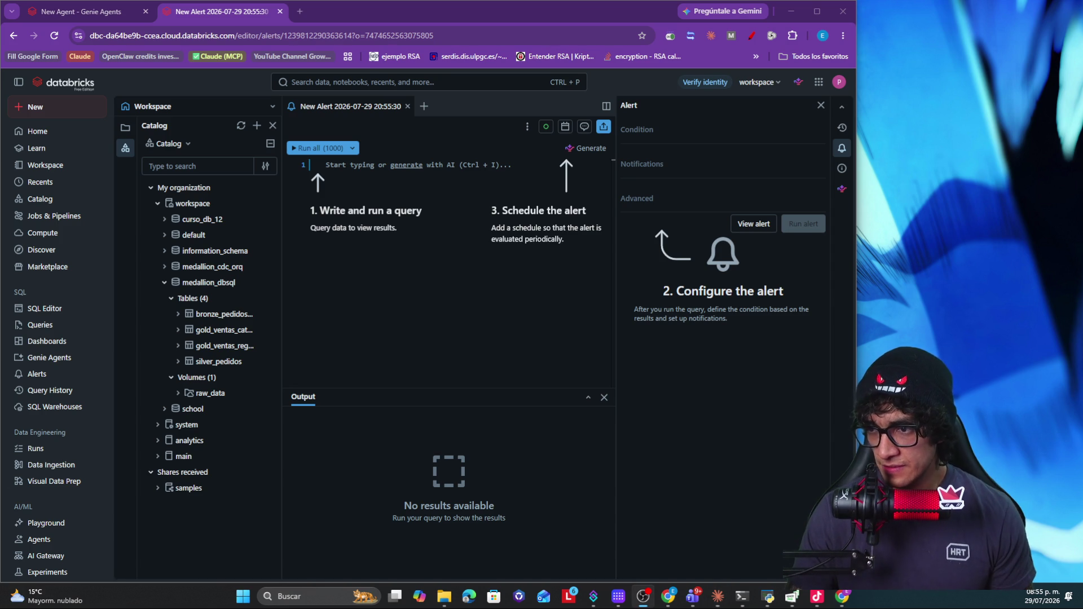
{"action": "left_click", "coordinate": [366, 179]}
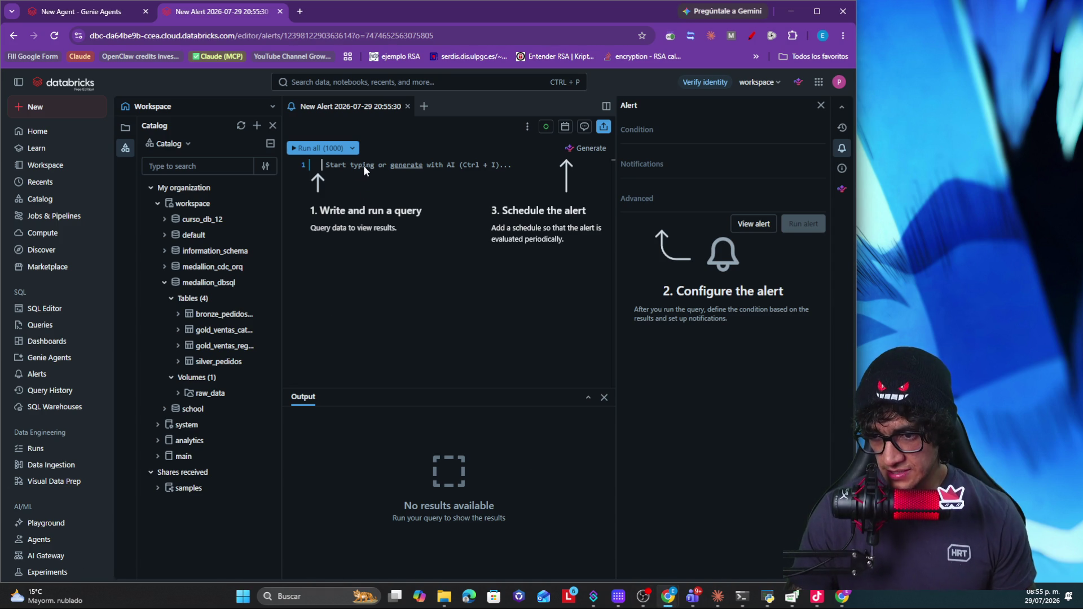
{"action": "type", "text": "SELECT country,        COUNT(*)                          AS pedidos,        ROUND(SUM(amount), 2)             AS monto_total,        ROUND(SUM(amount) / COUNT(*), 2) AS ticket_promedio FROM   workspace.medallion_dbsql.silver_pedidos GROUP  BY country ORDER  BY ticket_promedio DESC;"}
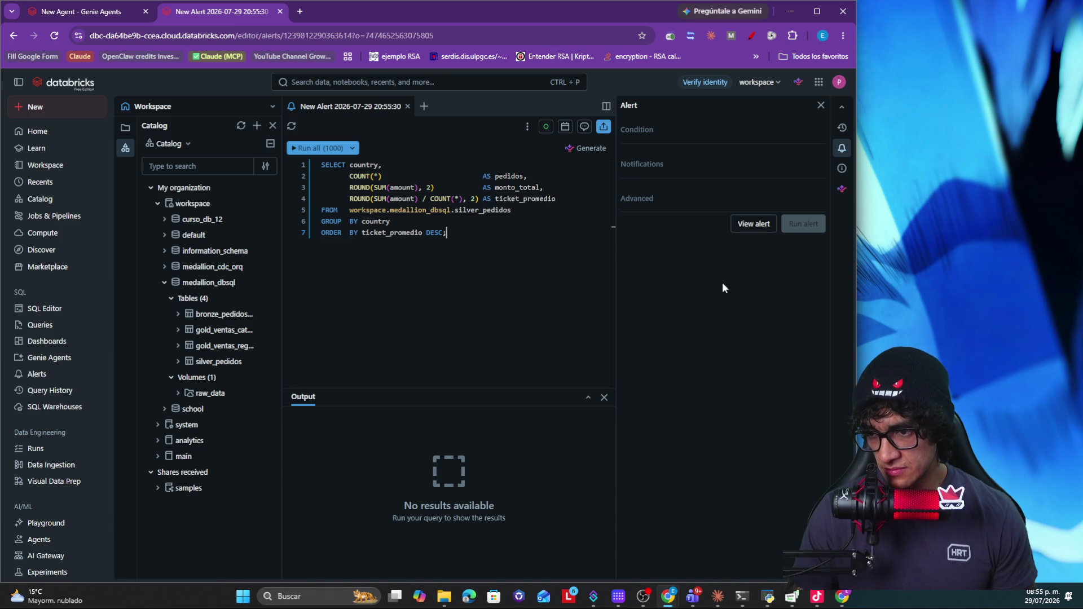
{"action": "left_click", "coordinate": [315, 148]}
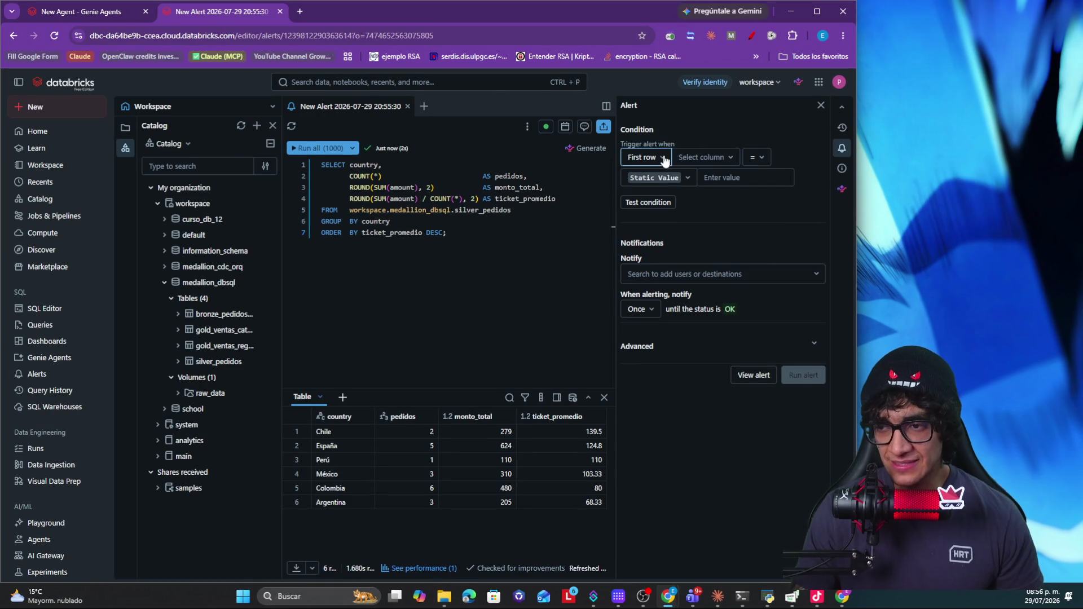
Step: Set the condition to first-row ticket_promedio less than the threshold and test it
{"action": "left_click", "coordinate": [665, 162]}
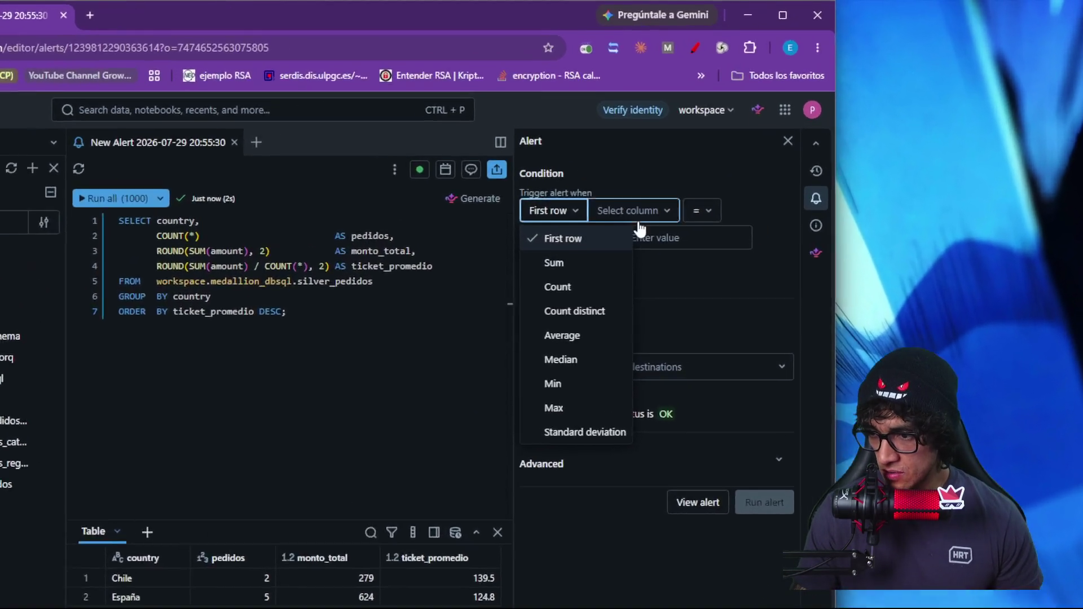
{"action": "left_click", "coordinate": [703, 156]}
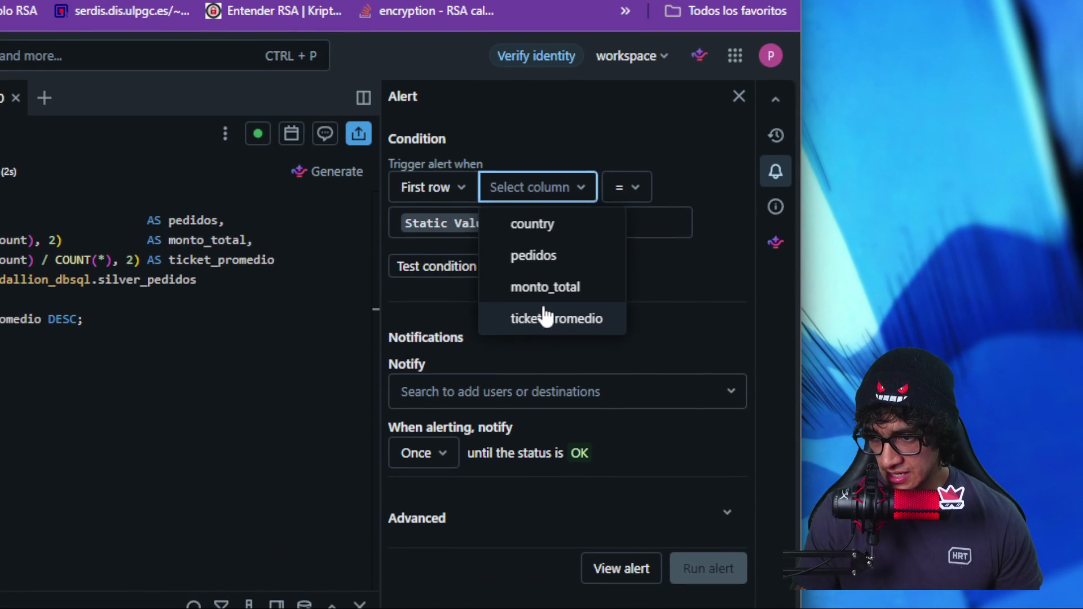
{"action": "left_click", "coordinate": [547, 402]}
{"action": "left_click", "coordinate": [555, 256]}
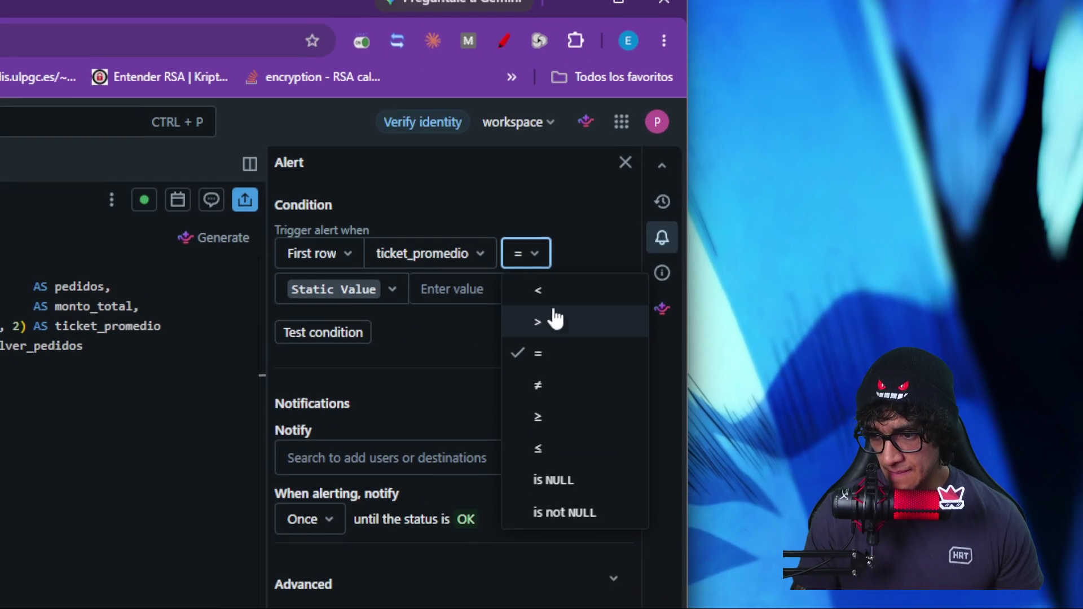
{"action": "left_click", "coordinate": [578, 289]}
{"action": "left_click_drag", "start_coordinate": [552, 307], "coordinate": [546, 312]}
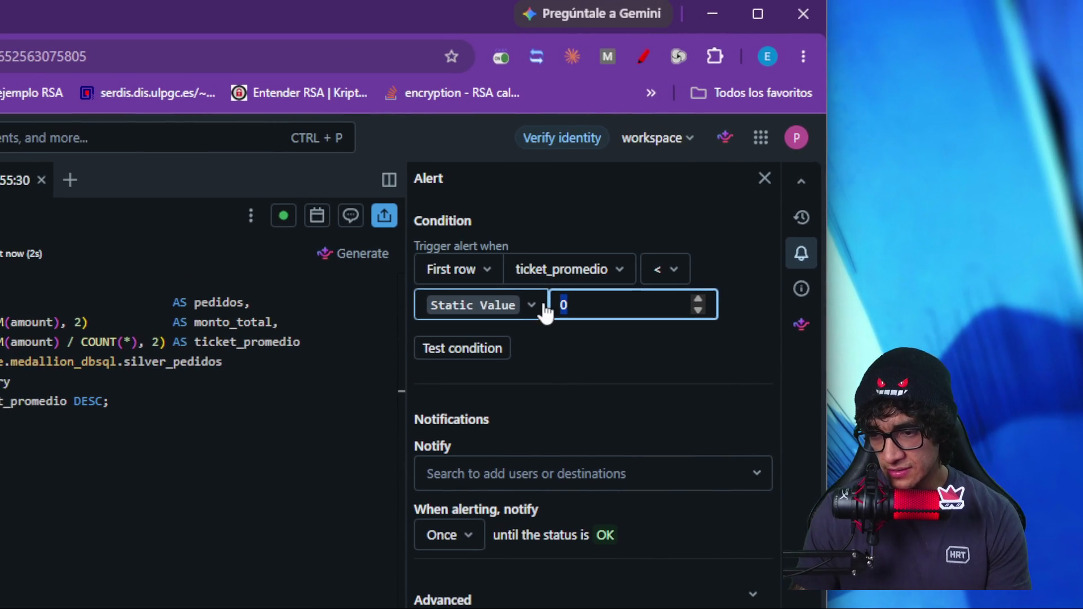
{"action": "type", "text": "100"}
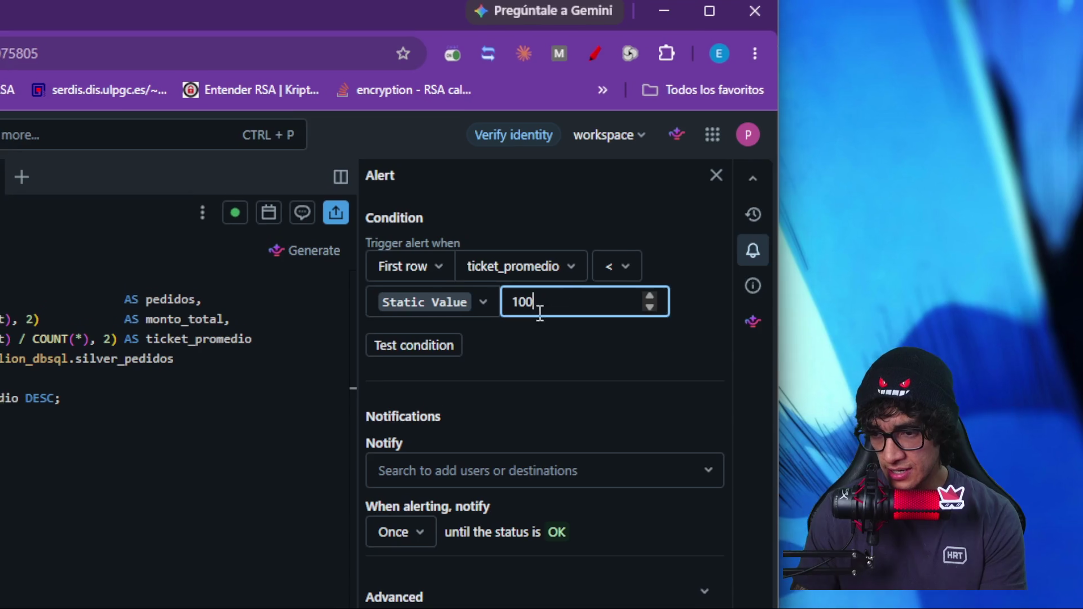
{"action": "key", "text": "Tab"}
{"action": "key", "text": "Return"}
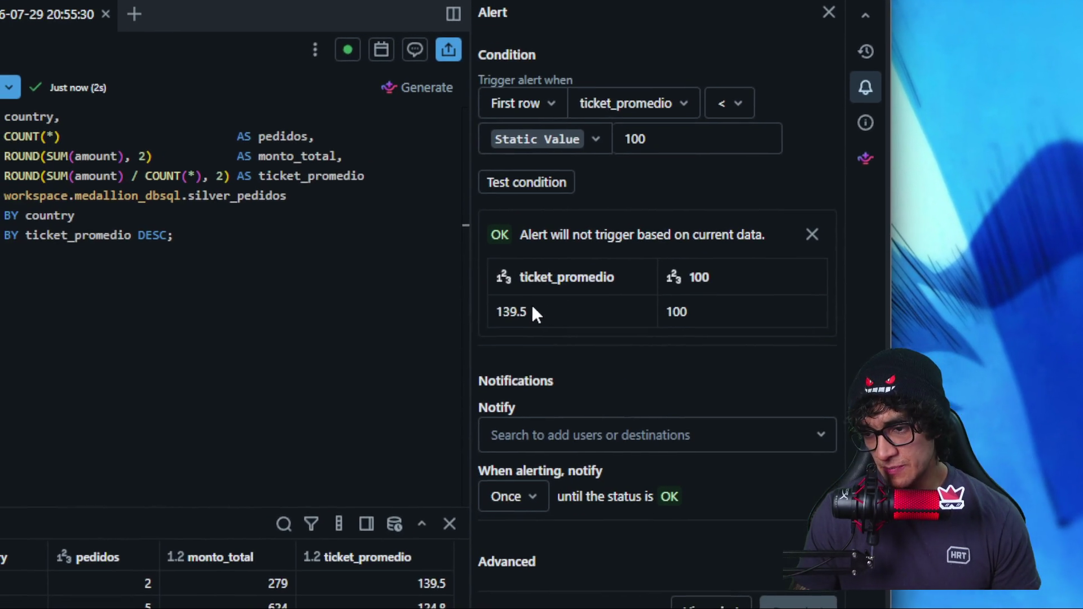
Step: Replace the 100 threshold with 10 and re-test the condition against current data
{"action": "left_click_drag", "start_coordinate": [562, 311], "coordinate": [542, 309]}
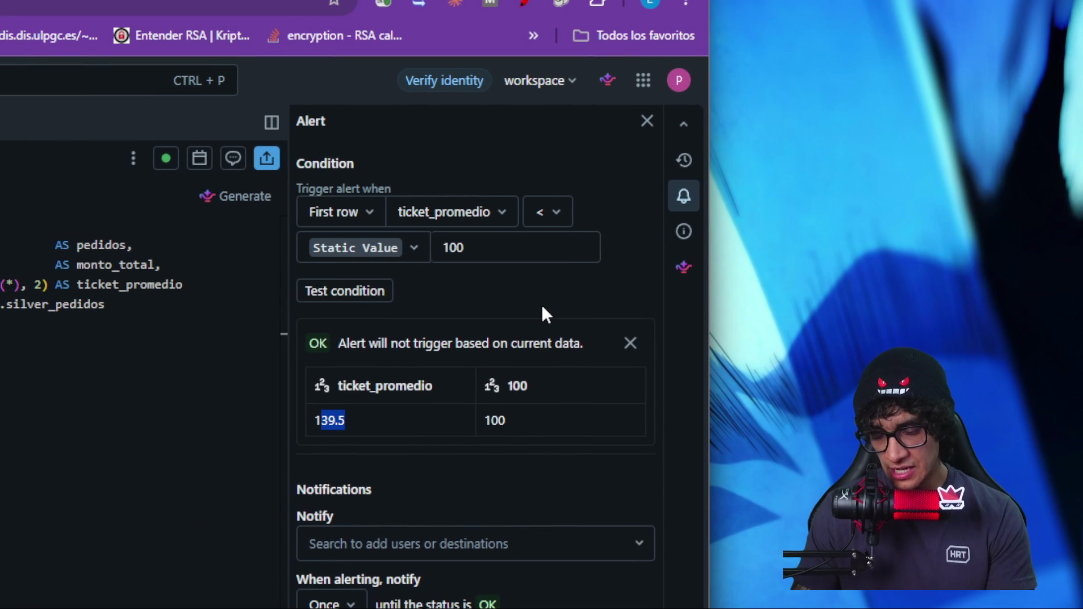
{"action": "double_click", "coordinate": [506, 247]}
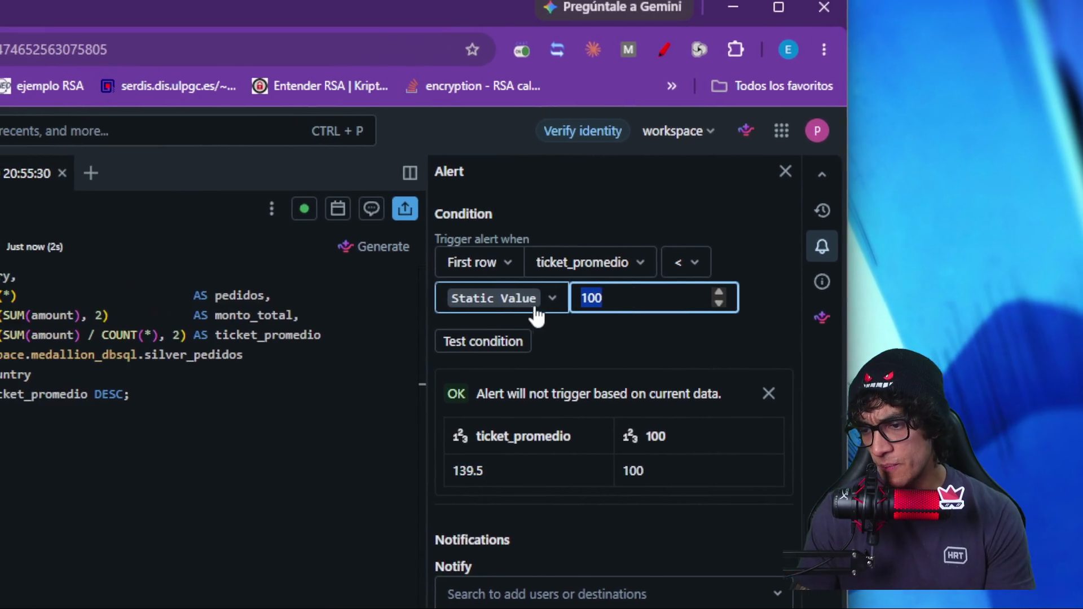
{"action": "type", "text": "0"}
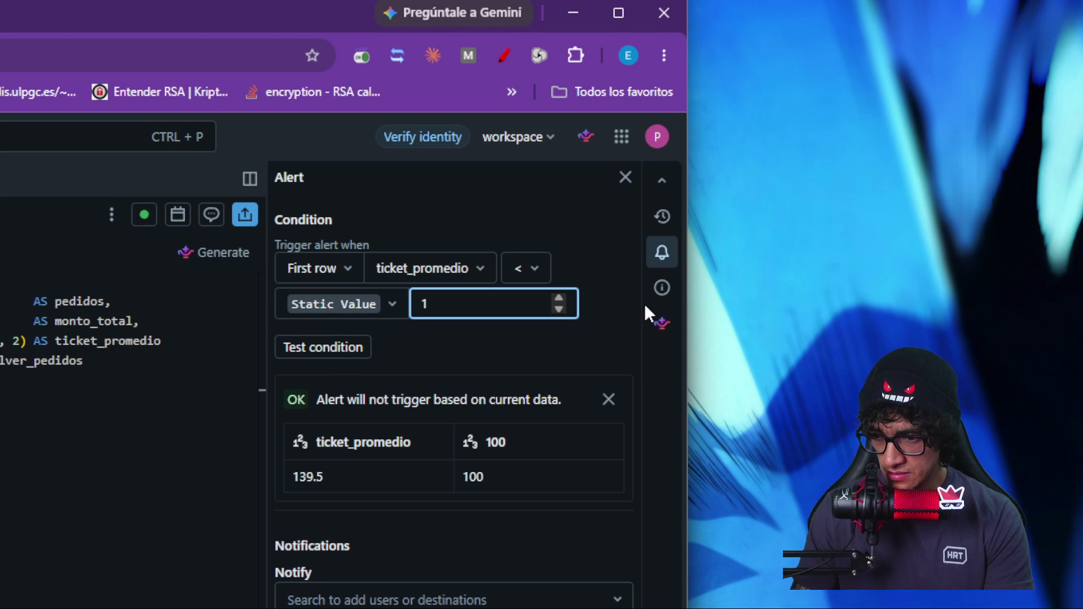
{"action": "left_click", "coordinate": [305, 347]}
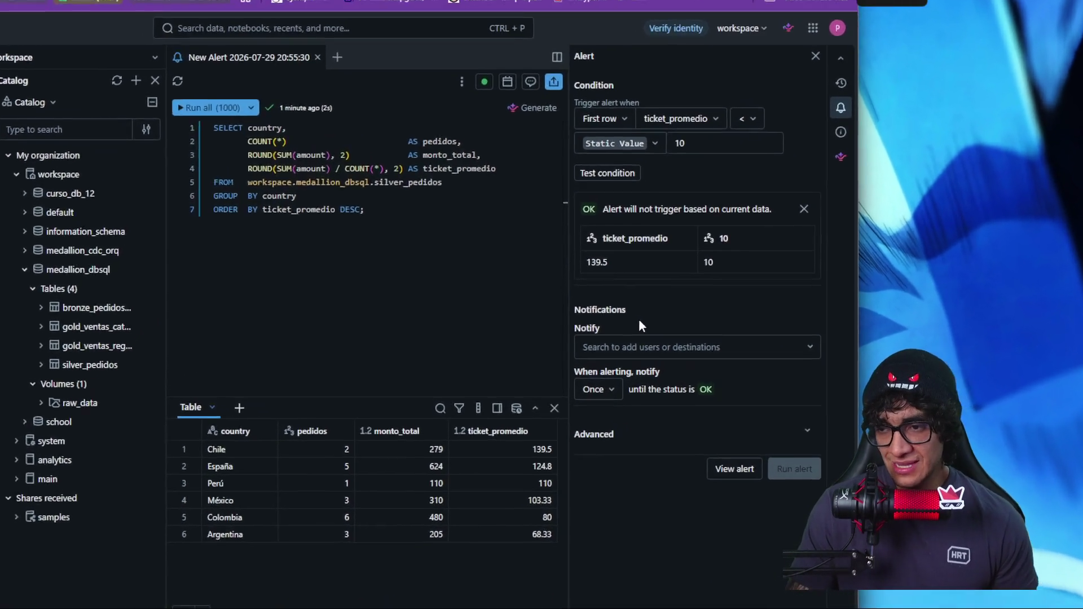
Step: Expand the Advanced options and show the notification frequency choices (Once, Always, At most every)
{"action": "left_click", "coordinate": [736, 339]}
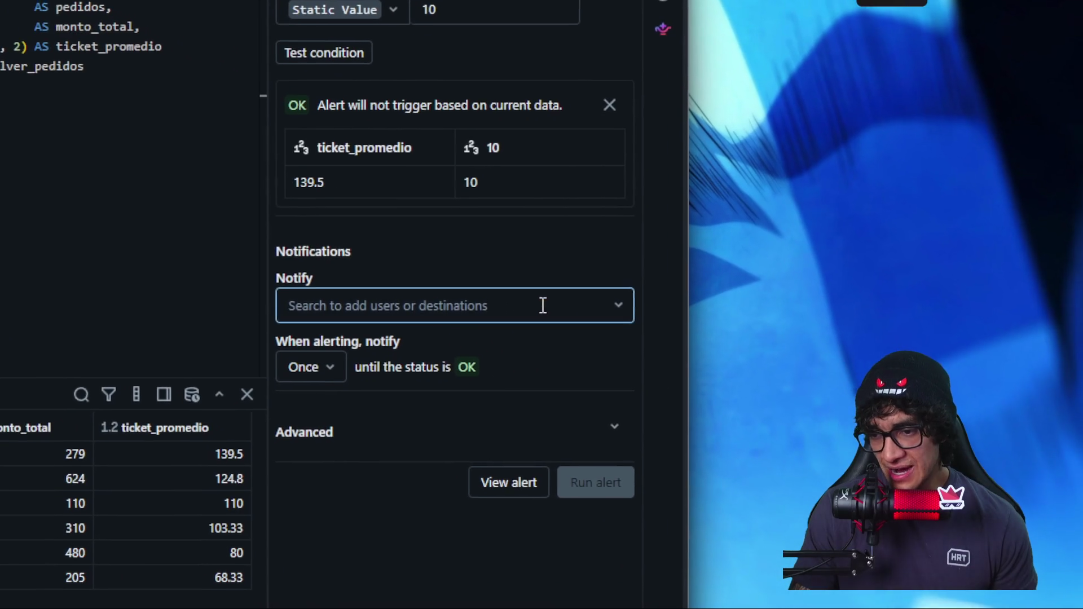
{"action": "key", "text": "Tab"}
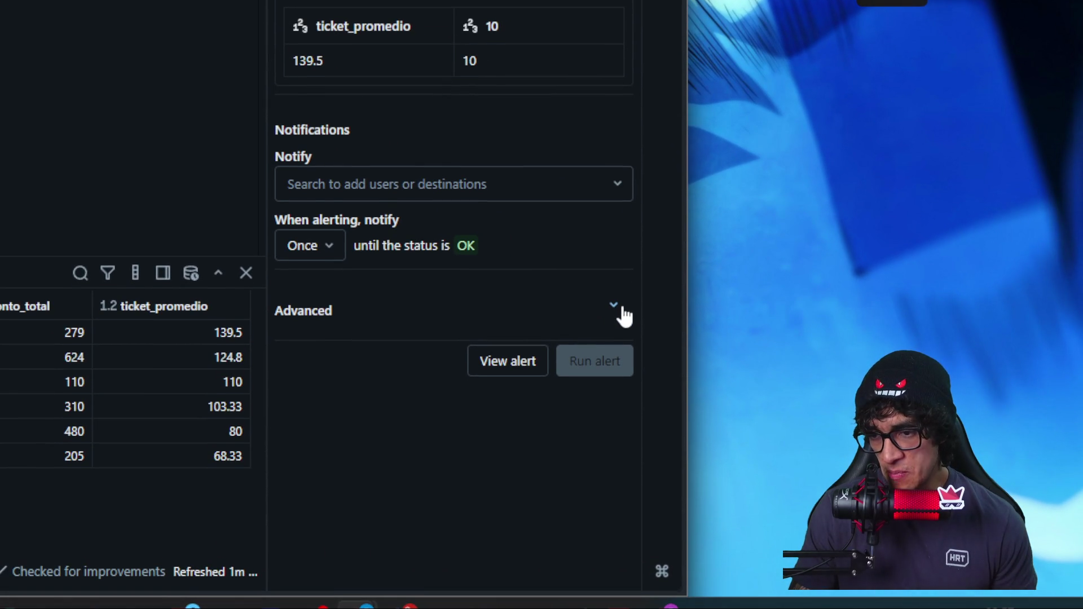
{"action": "left_click", "coordinate": [618, 311]}
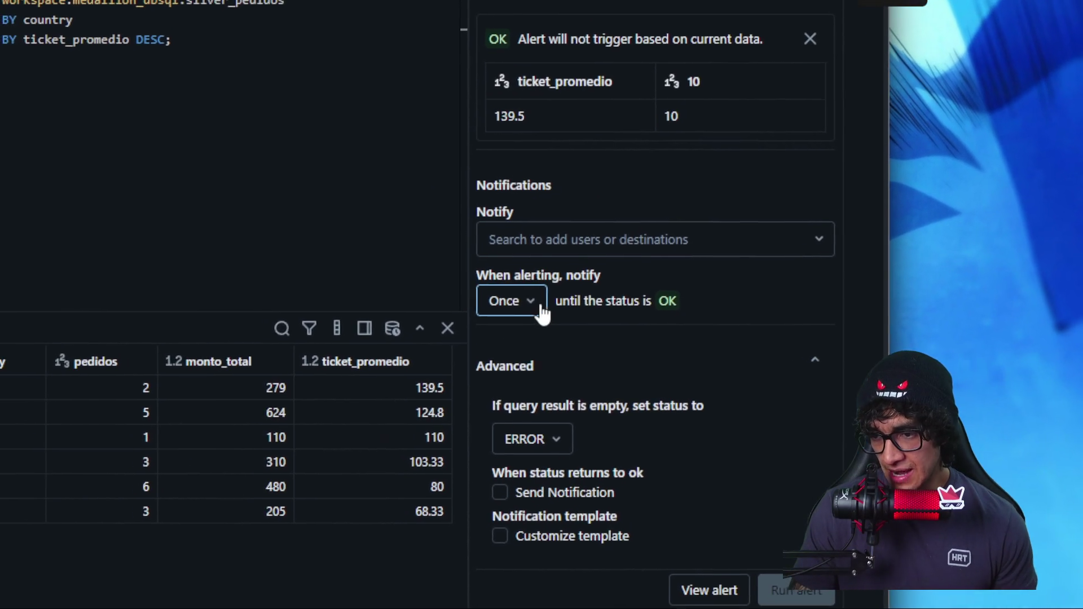
{"action": "left_click", "coordinate": [528, 305]}
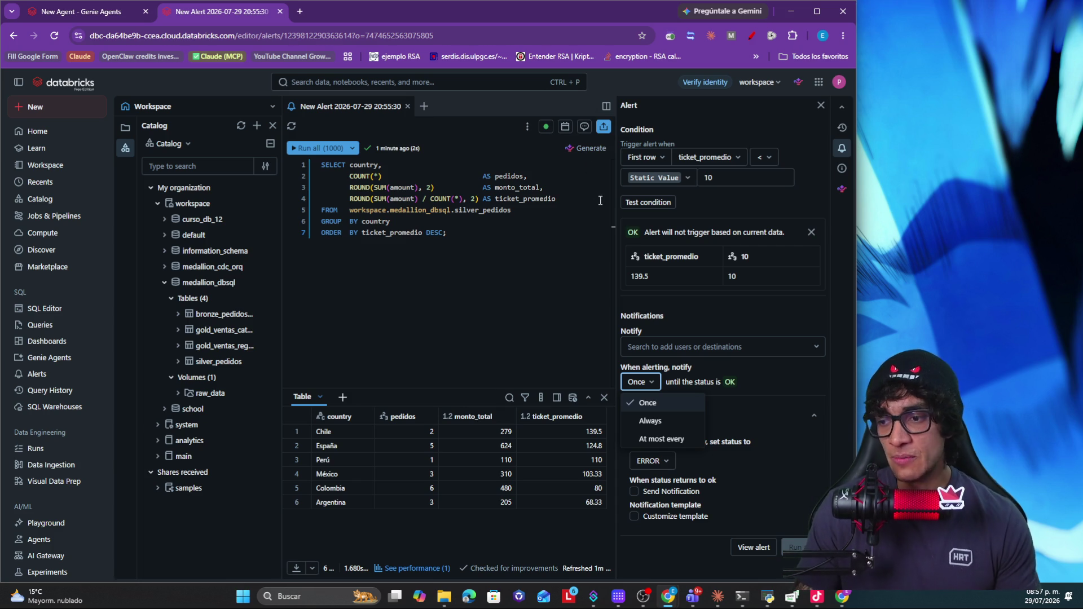
Step: Add the test email address from the suggestions as the alert's recipient
{"action": "left_click", "coordinate": [703, 345]}
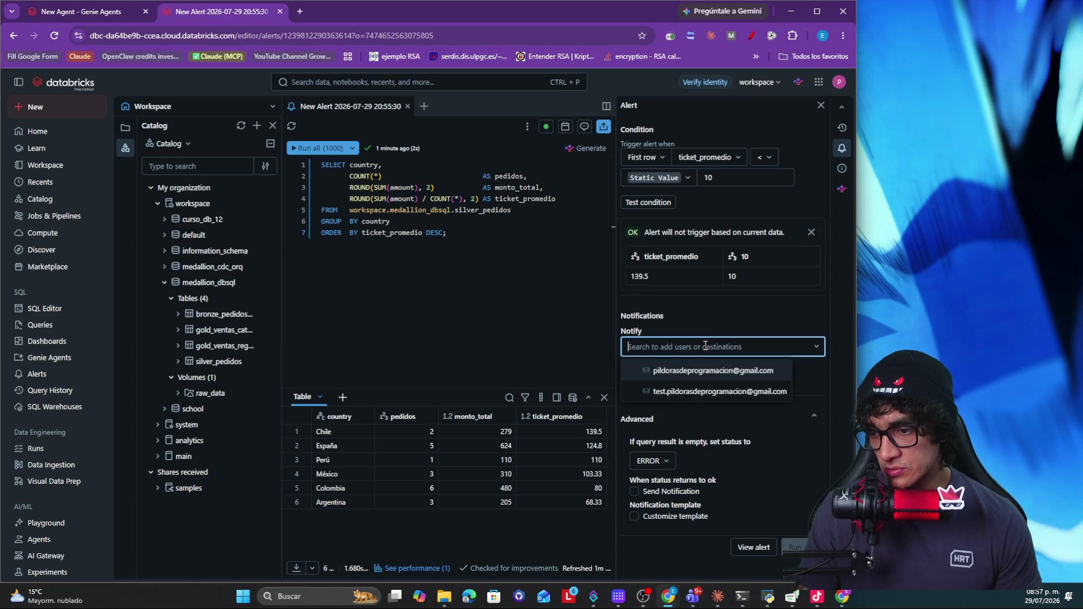
{"action": "left_click", "coordinate": [728, 391]}
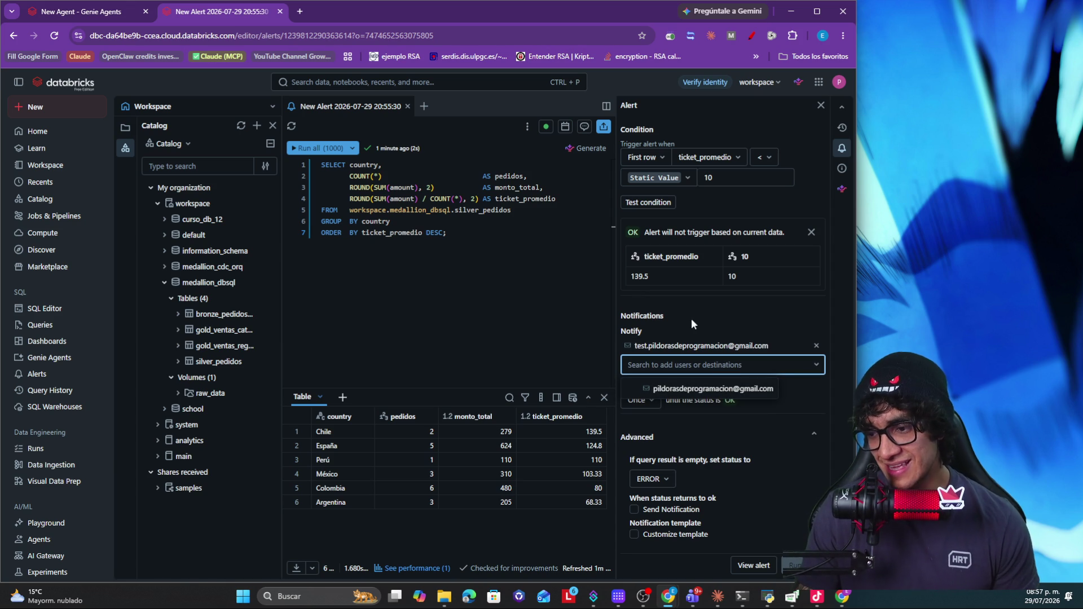
{"action": "left_click", "coordinate": [734, 329]}
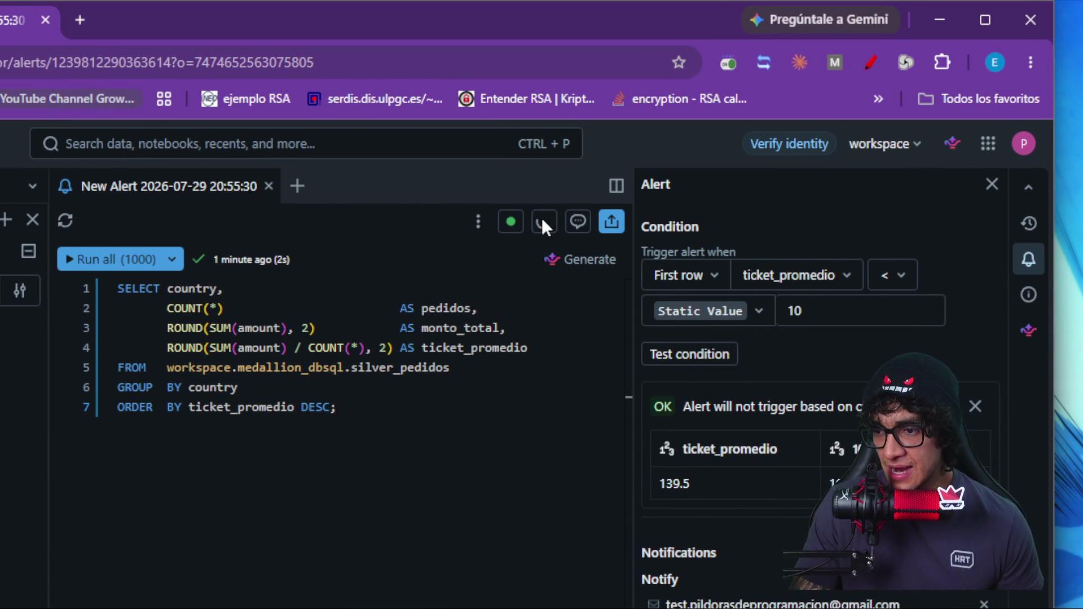
Step: Schedule the alert to run every day at 20:00, save it and view the saved alert
{"action": "left_click", "coordinate": [543, 222]}
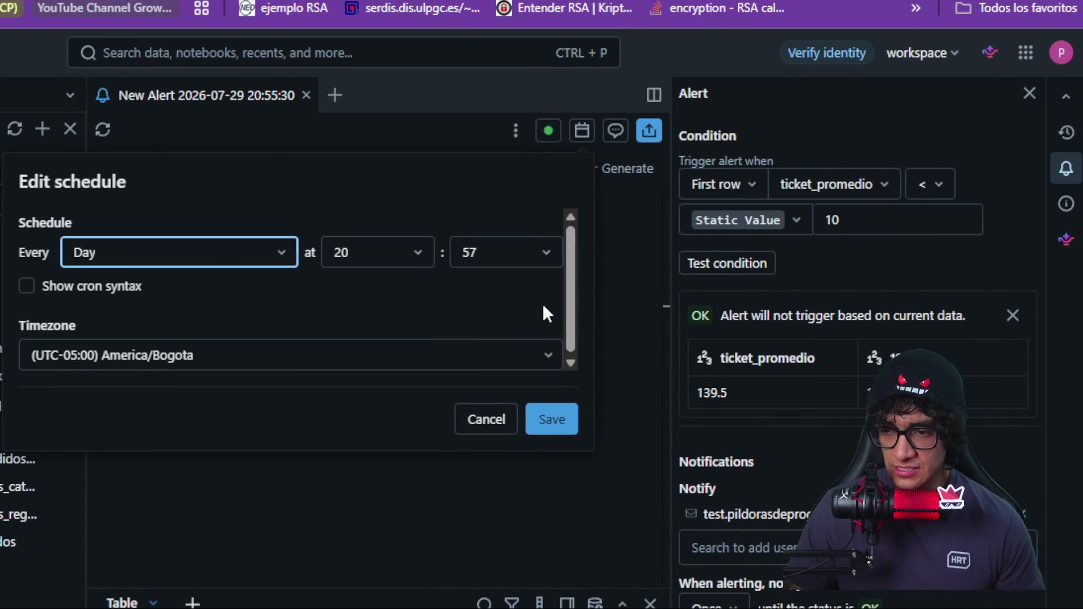
{"action": "key", "text": "ctrl+minus"}
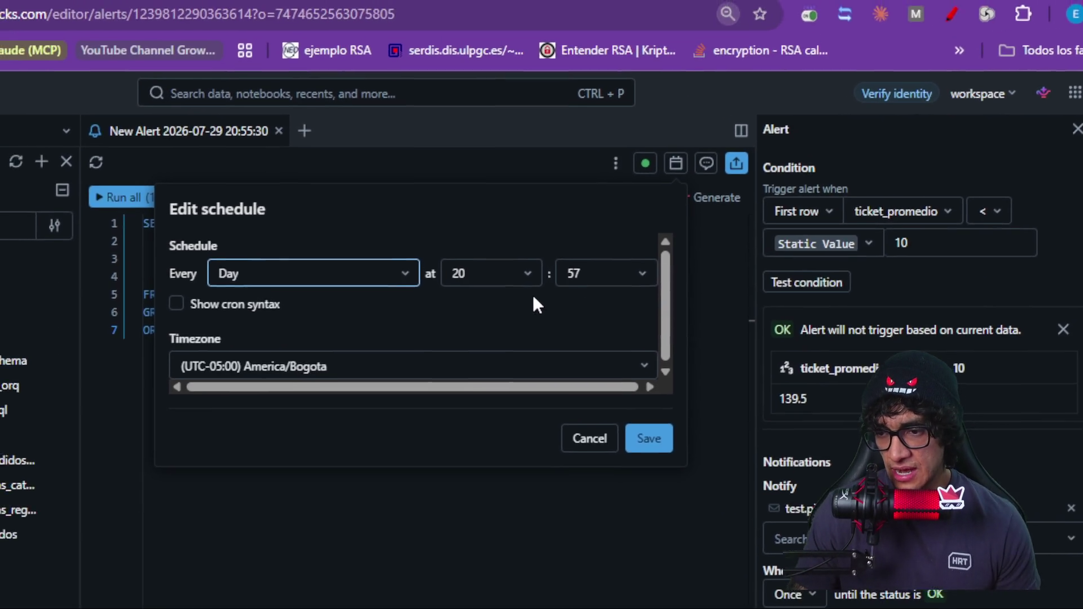
{"action": "left_click", "coordinate": [669, 310]}
{"action": "scroll", "coordinate": [673, 378], "scroll_direction": "up", "scroll_amount": 5}
{"action": "scroll", "coordinate": [673, 378], "scroll_direction": "up", "scroll_amount": 5}
{"action": "left_click", "coordinate": [542, 282]}
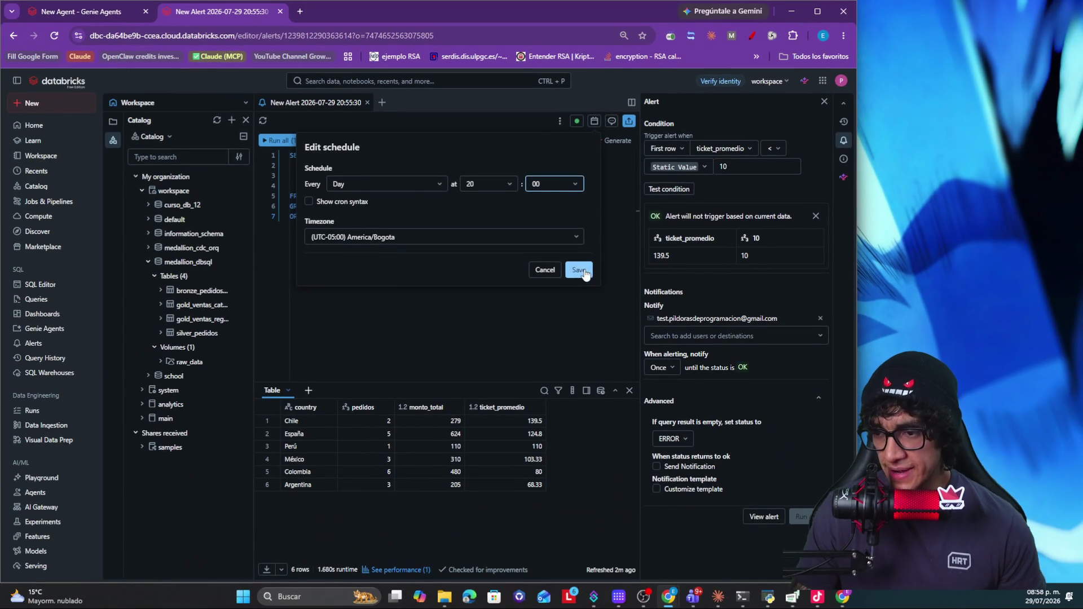
{"action": "left_click", "coordinate": [583, 270]}
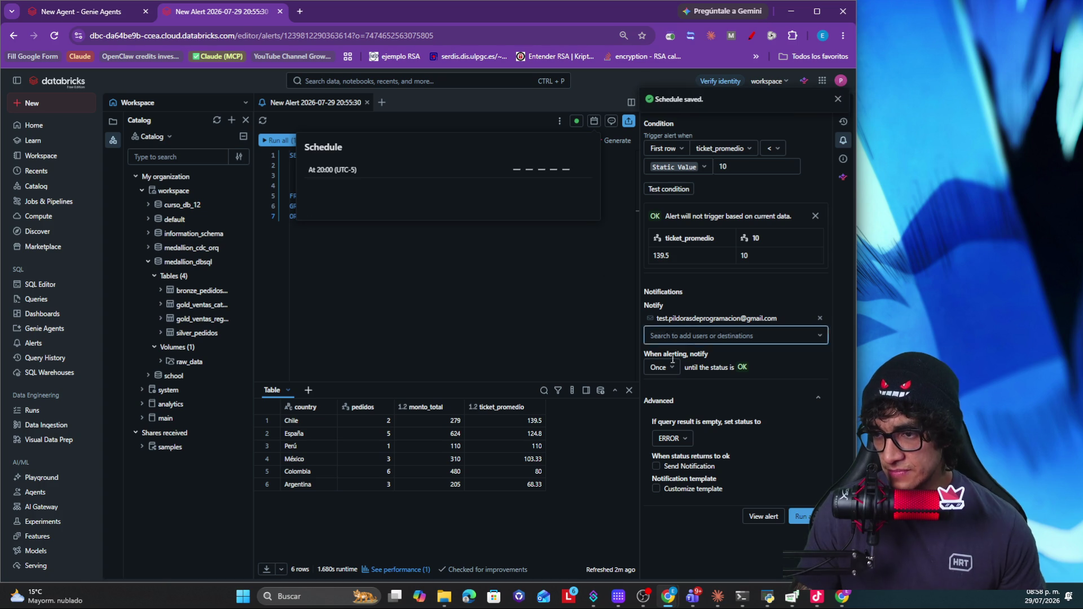
{"action": "left_click", "coordinate": [764, 516]}
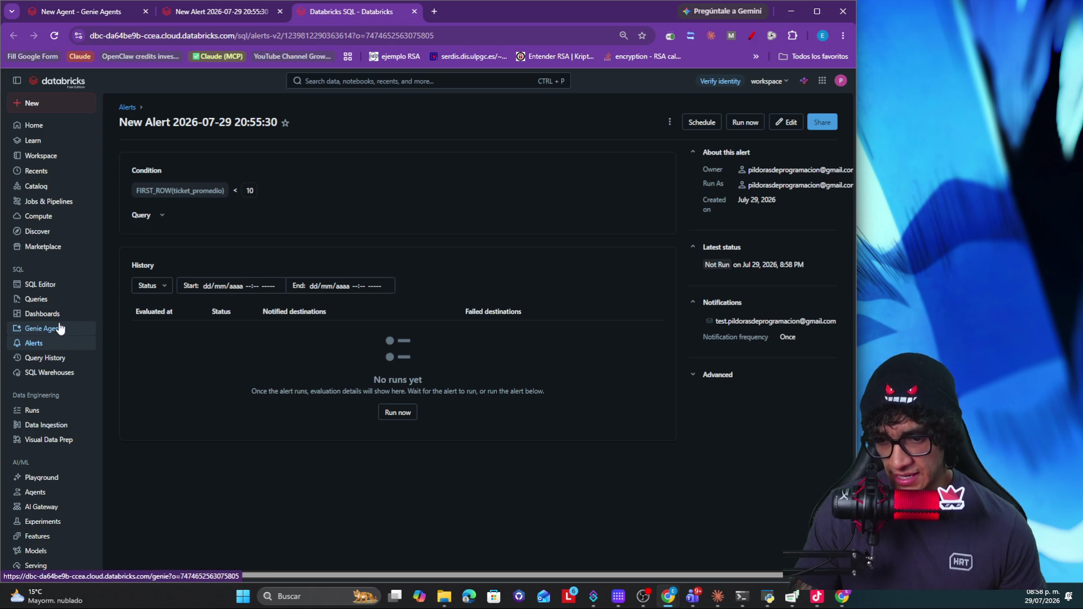
Step: Find the new alert in the Alerts list, check its title date and time, and edit it
{"action": "left_click", "coordinate": [36, 345]}
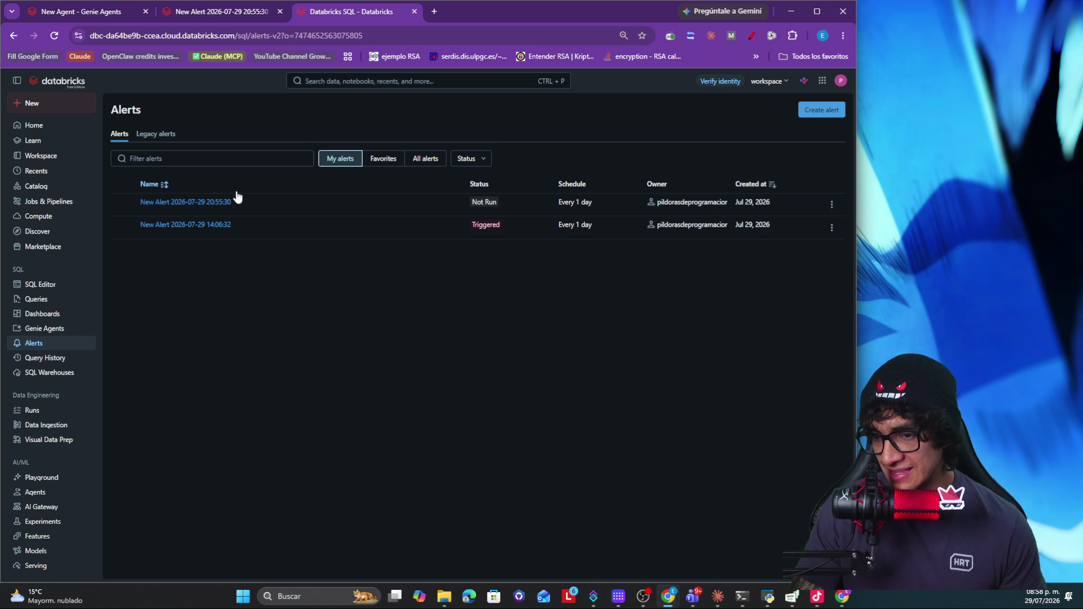
{"action": "left_click", "coordinate": [194, 206]}
{"action": "double_click", "coordinate": [226, 124]}
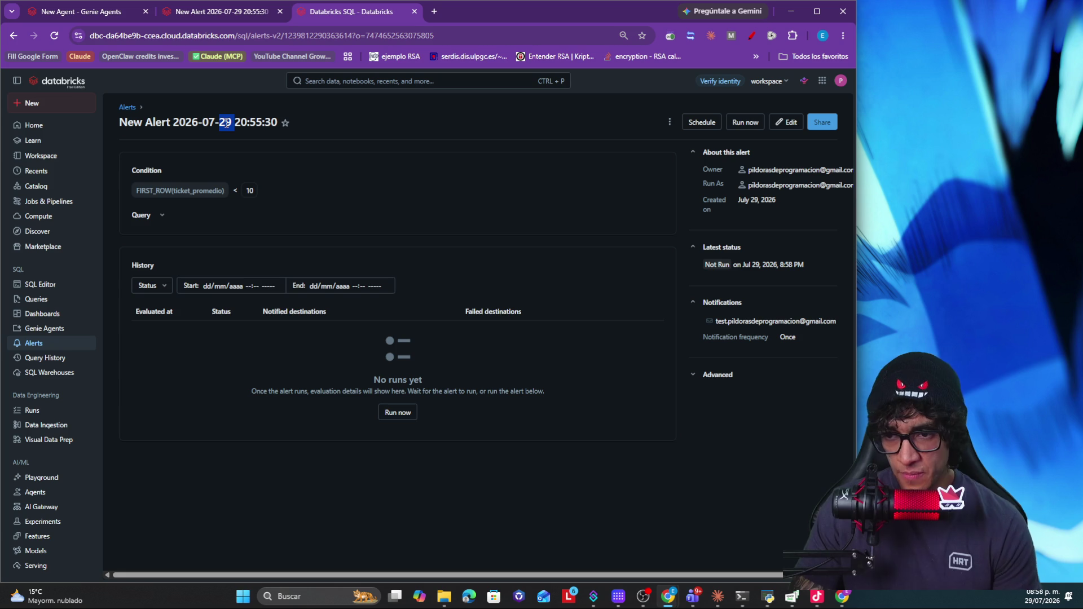
{"action": "double_click", "coordinate": [253, 122]}
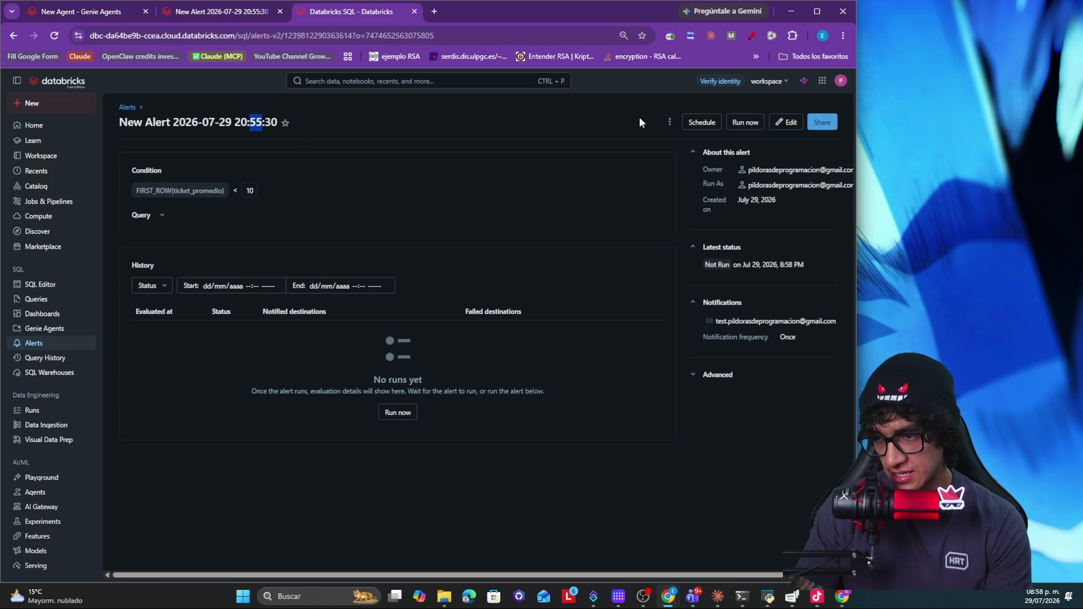
{"action": "left_click", "coordinate": [786, 123]}
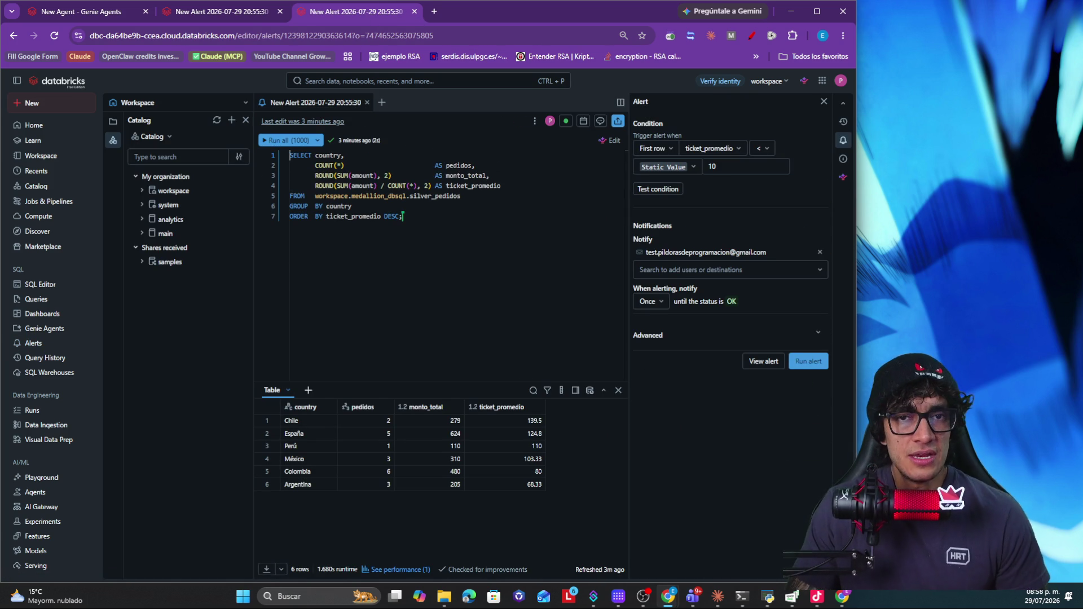
{"action": "key", "text": "alt+Tab"}
{"action": "key", "text": "Right"}
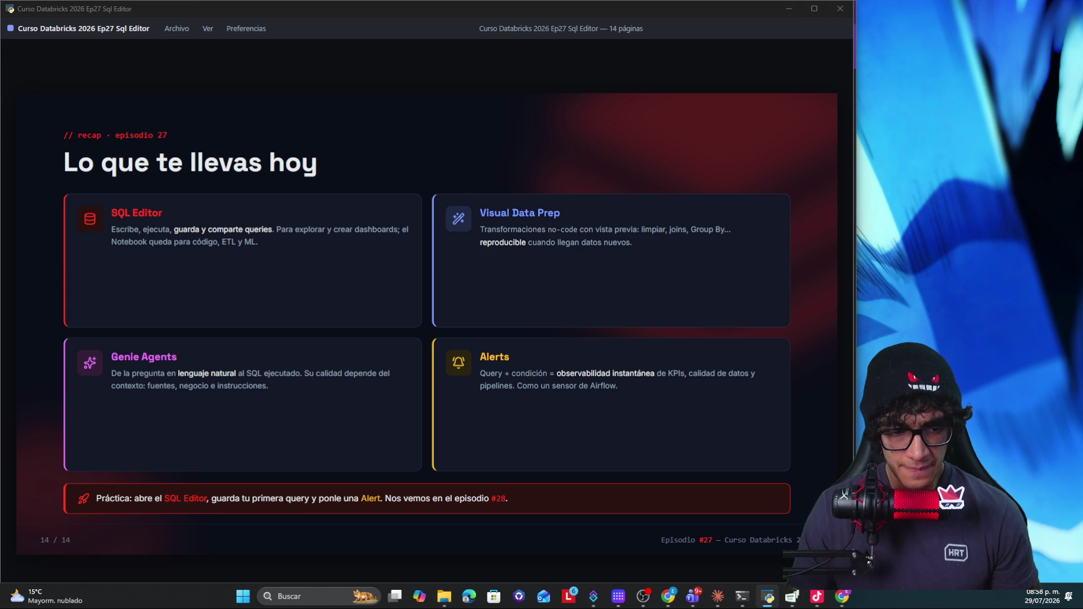
{"action": "key", "text": "alt+Tab"}
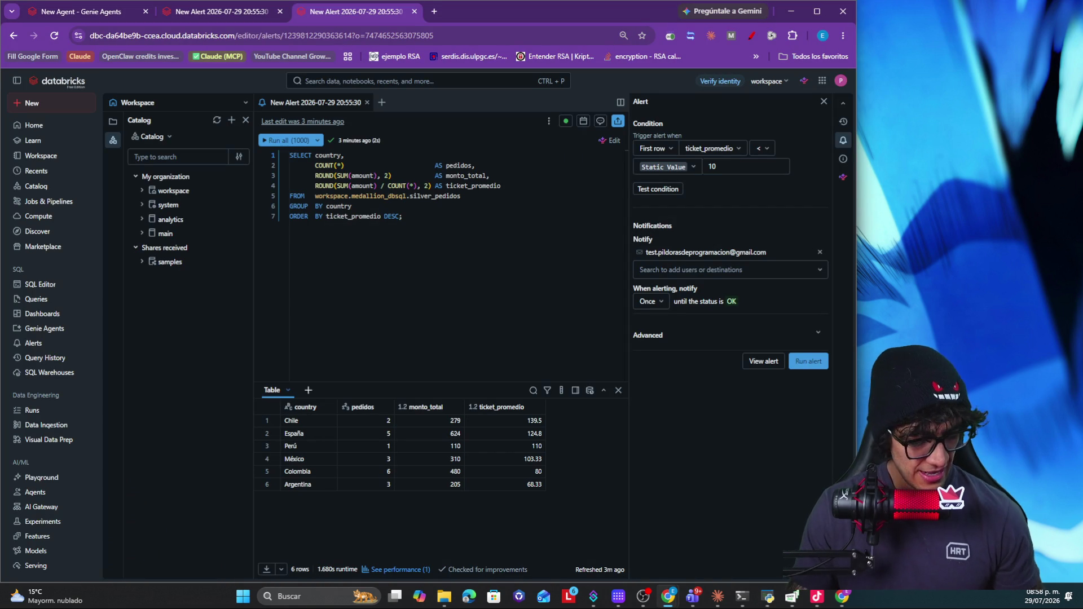